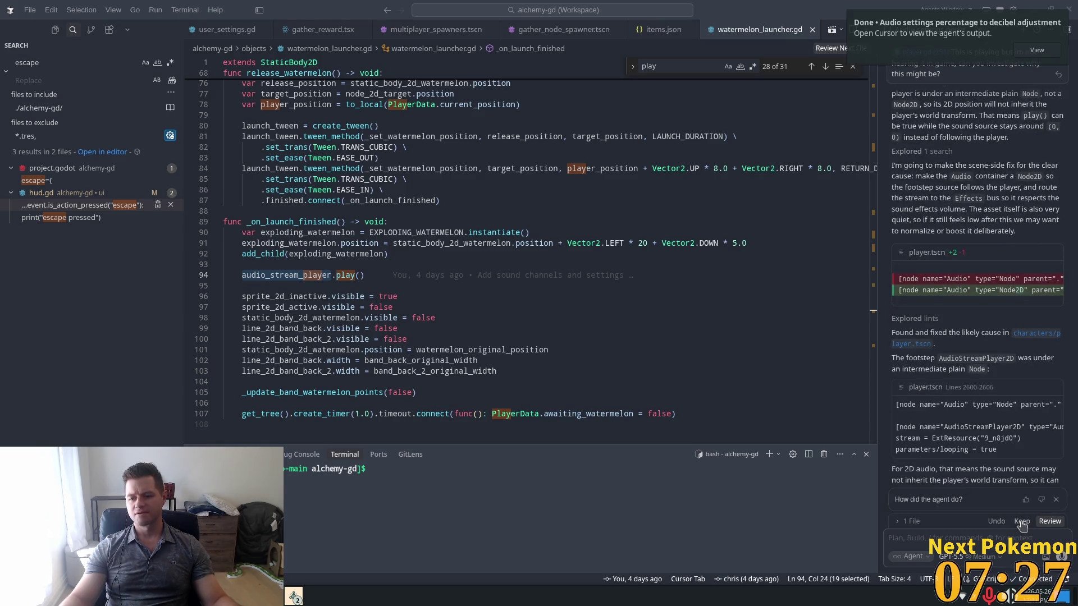
Keep the Cursor agent's audio fixes to the player files and return to Godot.
click(1022, 521)
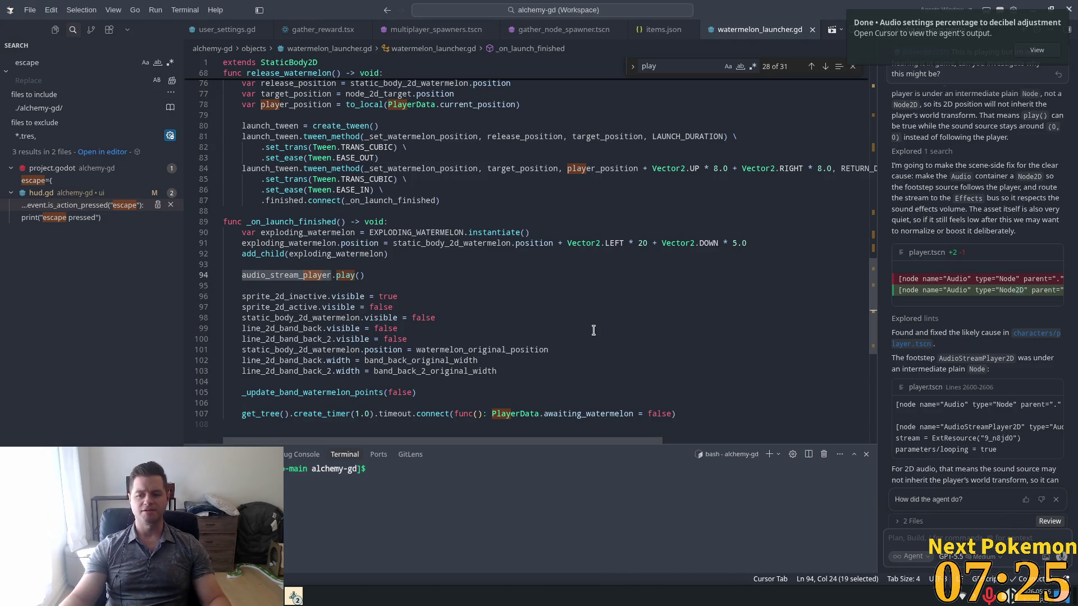
key(alt+Tab)
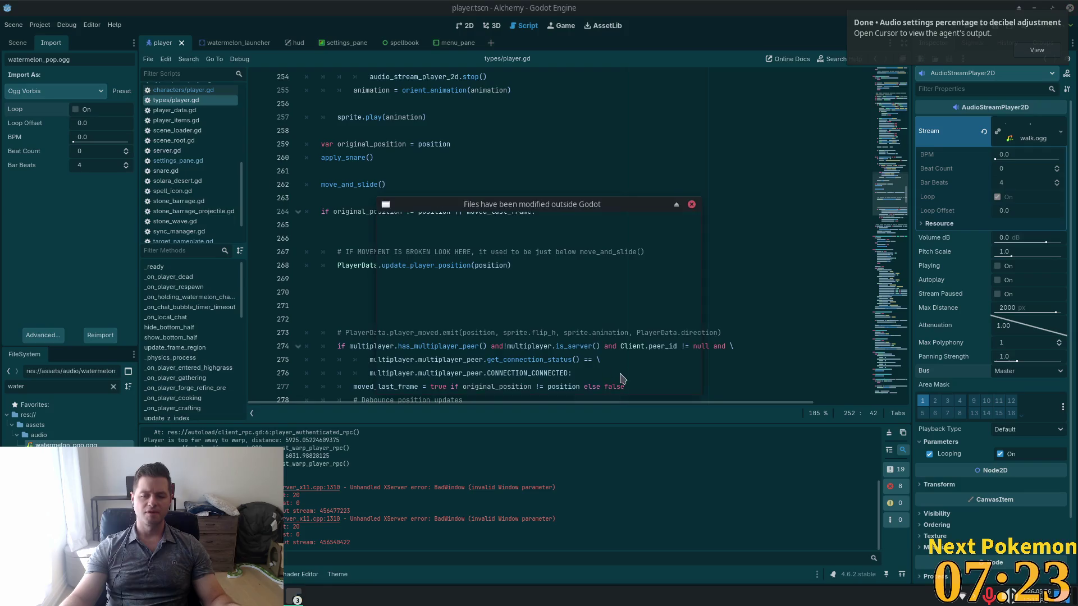
Reload the externally modified player.tscn so the footstep AudioStreamPlayer2D uses the Effects bus.
click(523, 383)
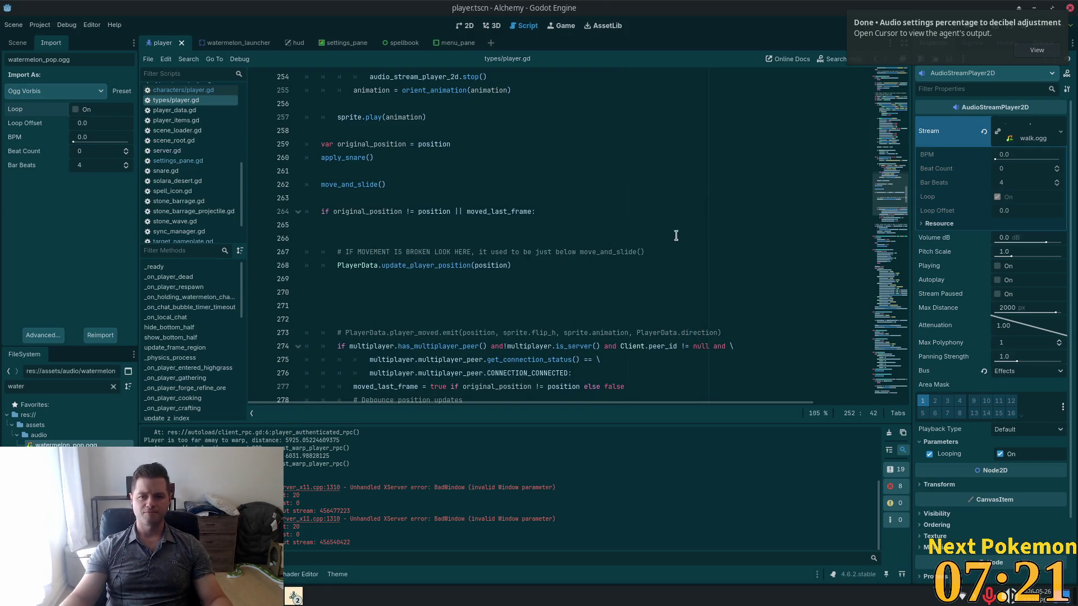
key(super)
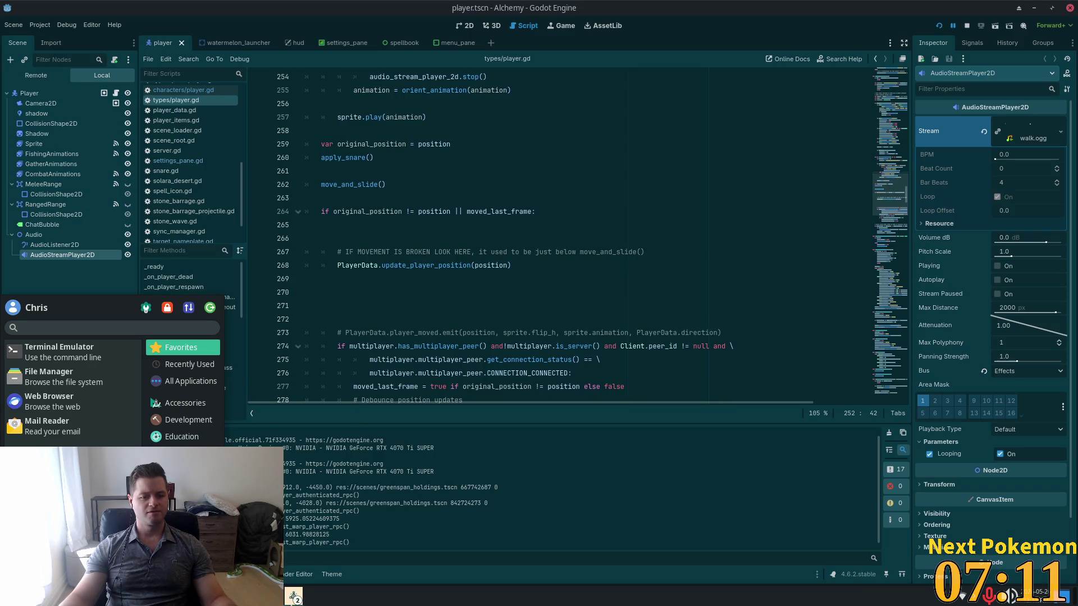
click(294, 596)
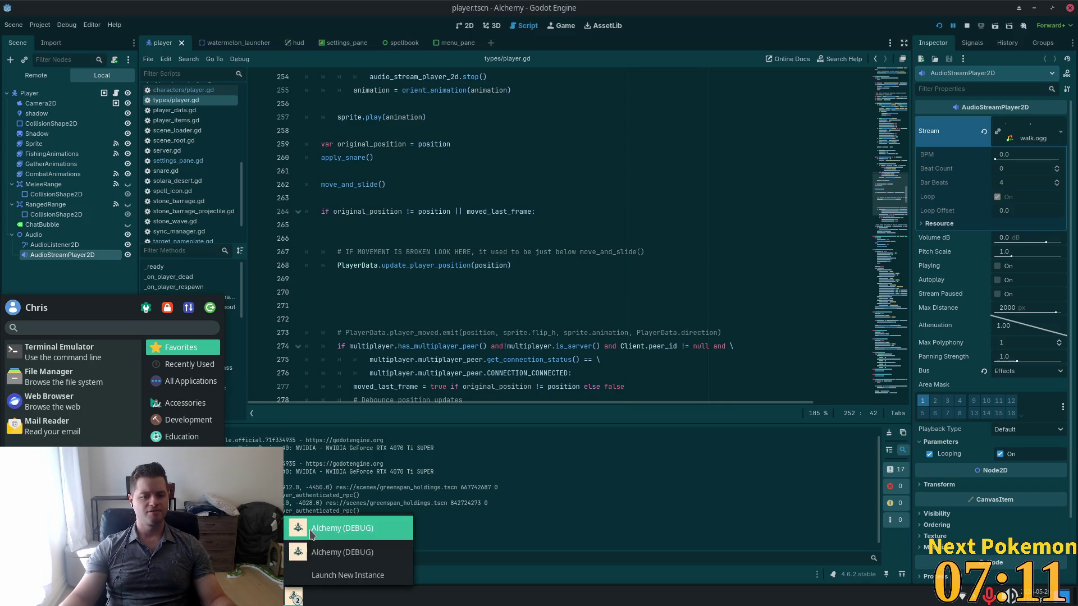
Bring the Alchemy (DEBUG) game forward and walk the character around the farm with WASD.
click(319, 536)
key(w)
key(a)
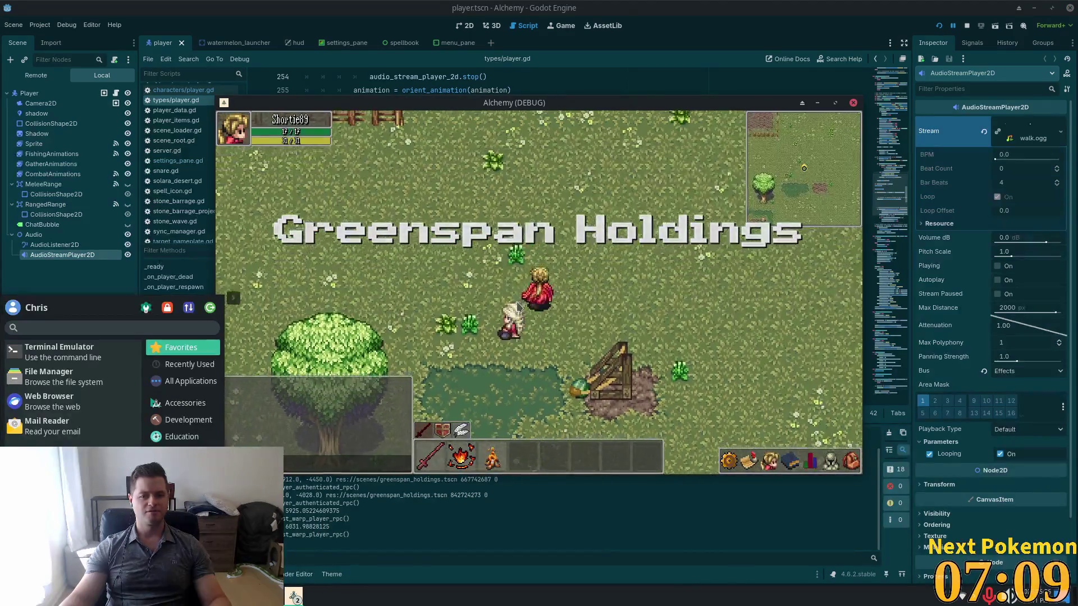
key(d)
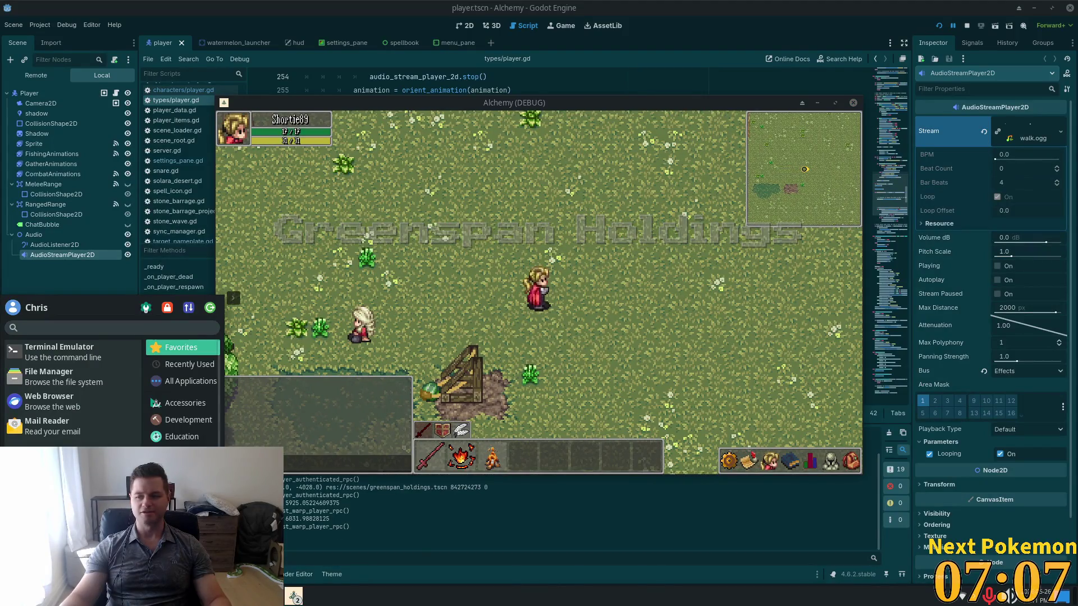
click(714, 299)
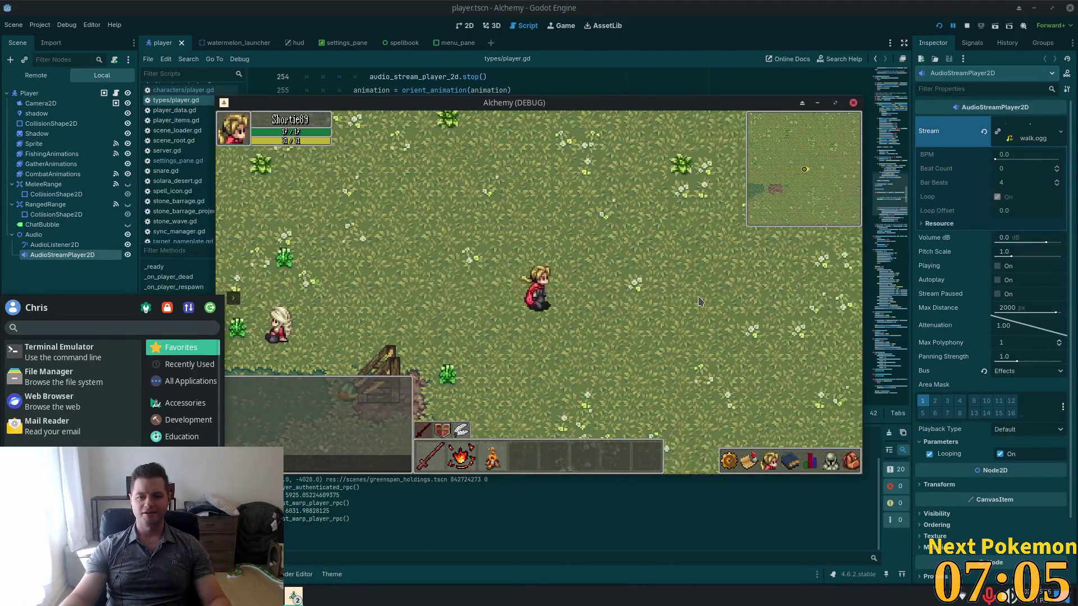
key(s)
key(a)
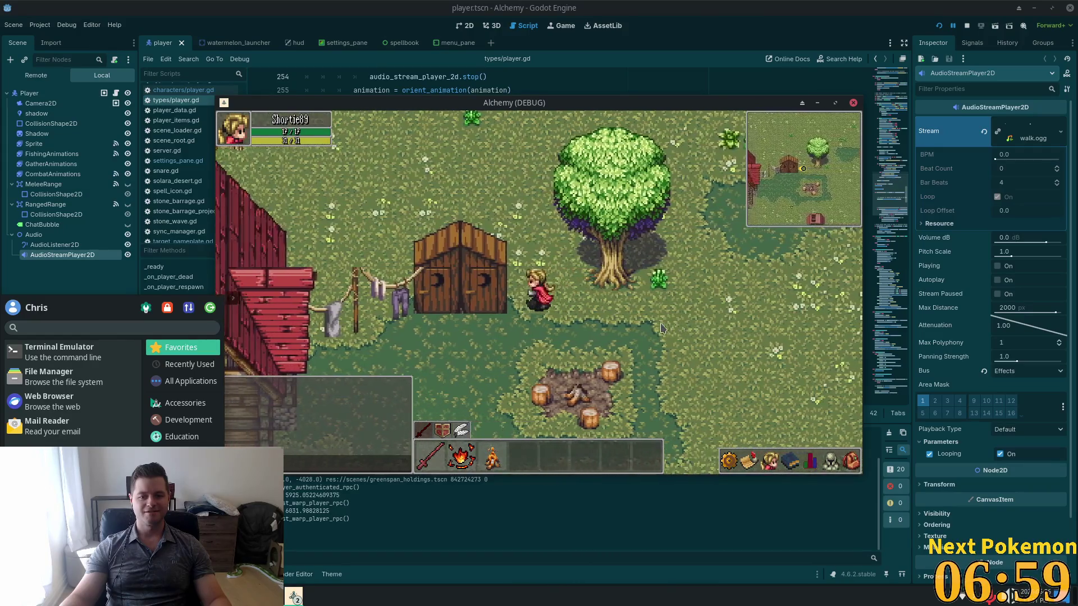
key(w)
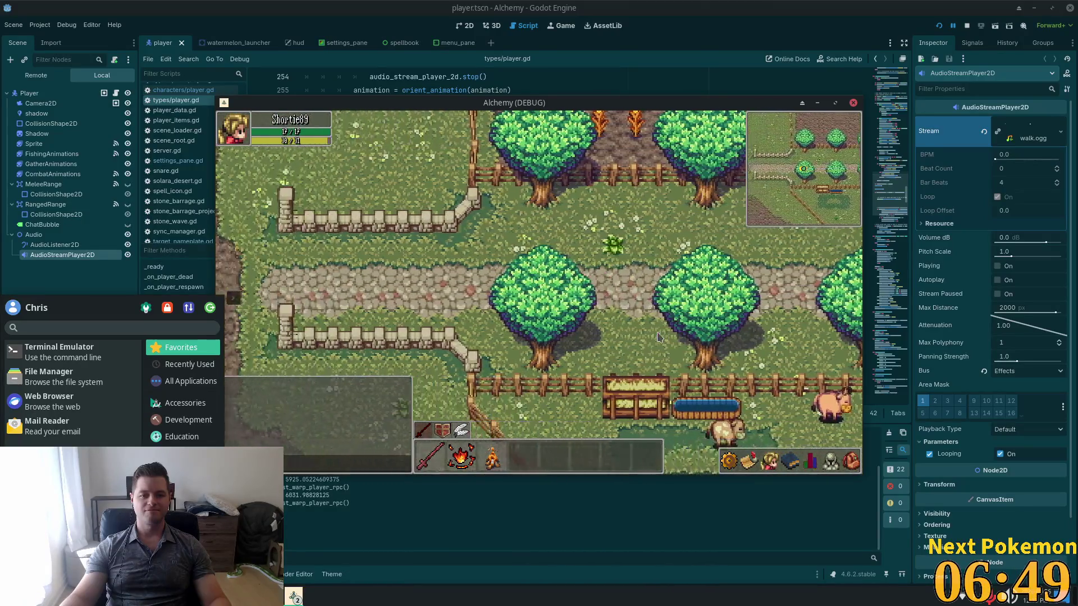
Walk the character onto the dirt path, south toward the fence, then east across the grass.
key(Up)
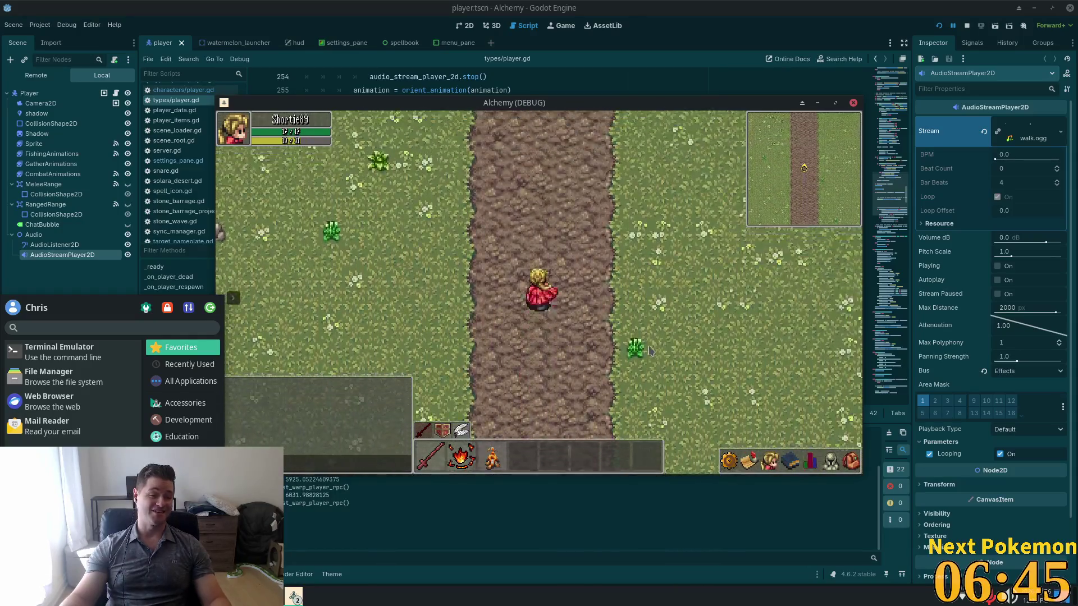
key(Right)
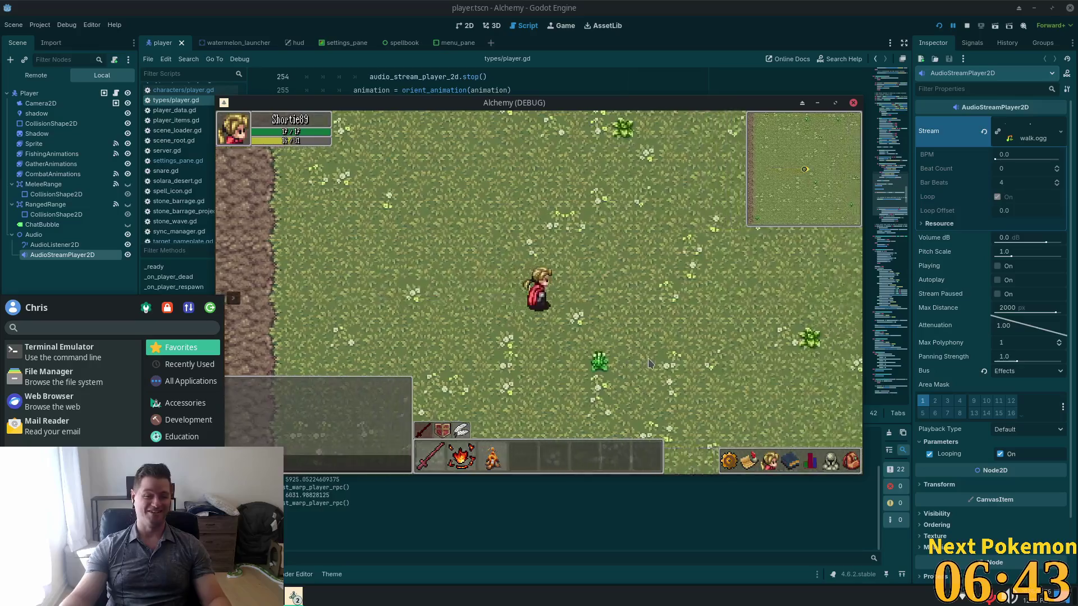
key(Down)
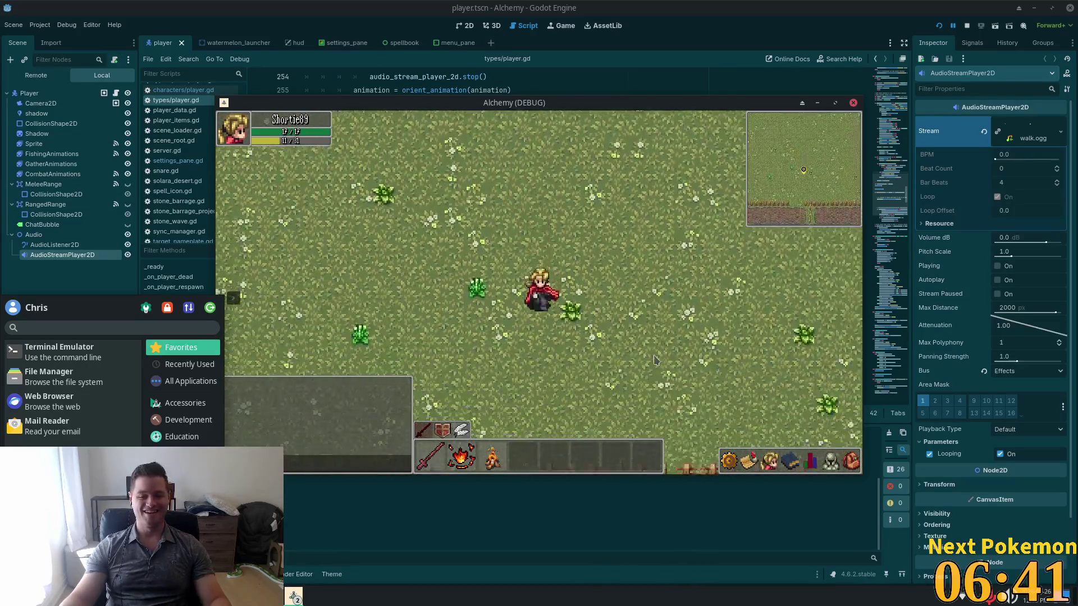
key(Right)
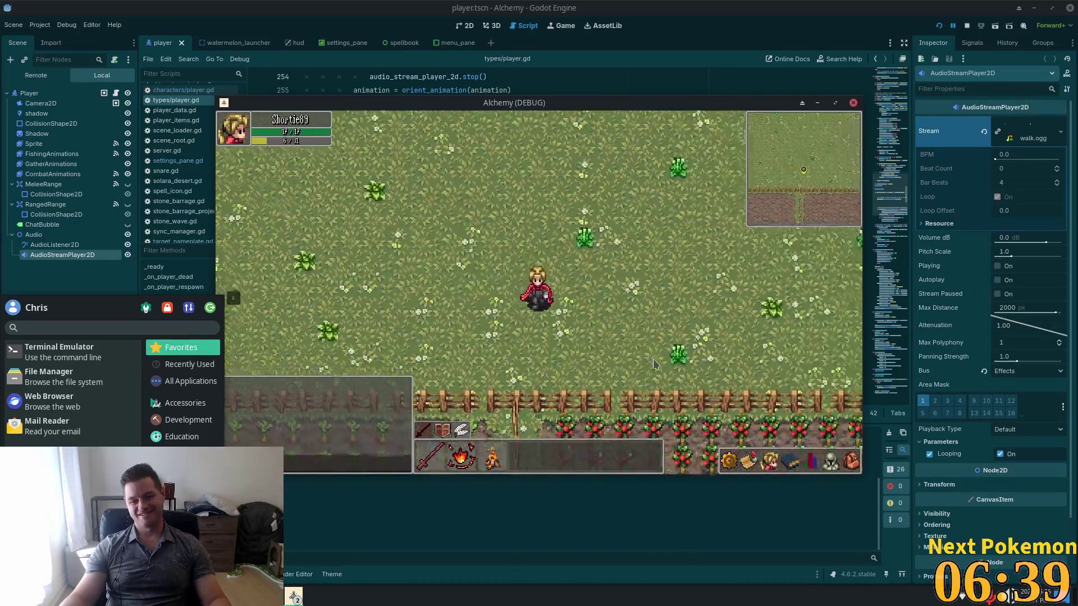
key(Right)
key(Right)
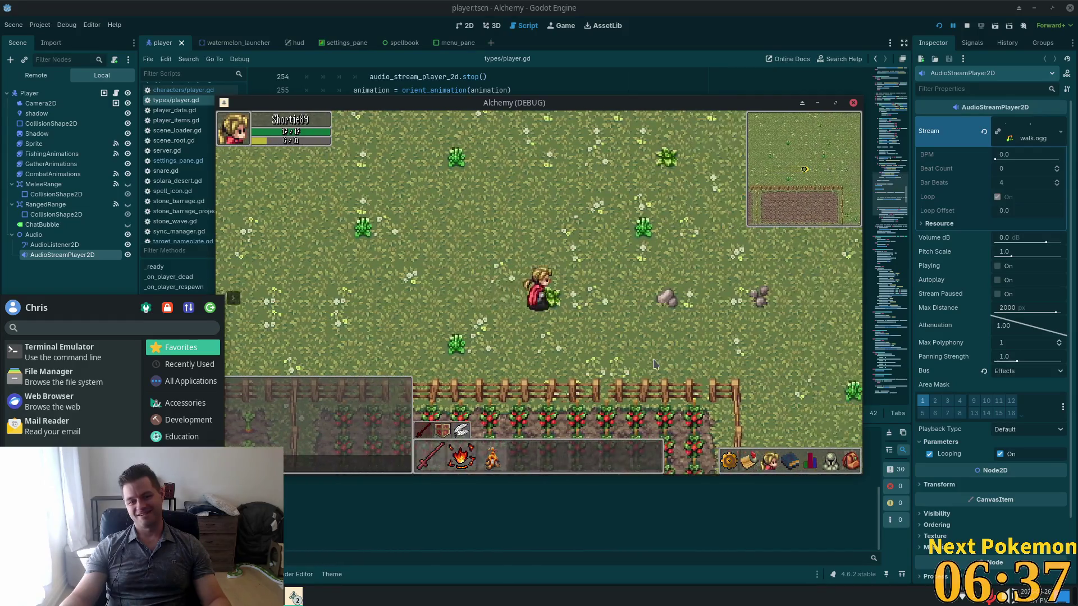
key(Right)
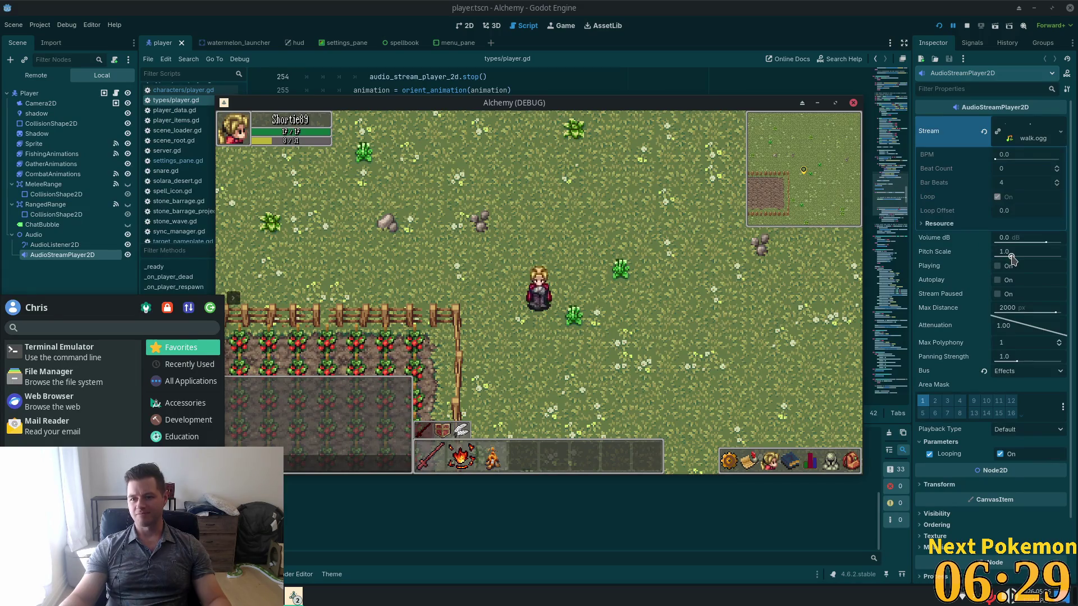
Lower the footstep pitch scale to about 0.55, save, and walk down in-game to listen.
drag(1011, 257, 1003, 258)
key(ctrl+s)
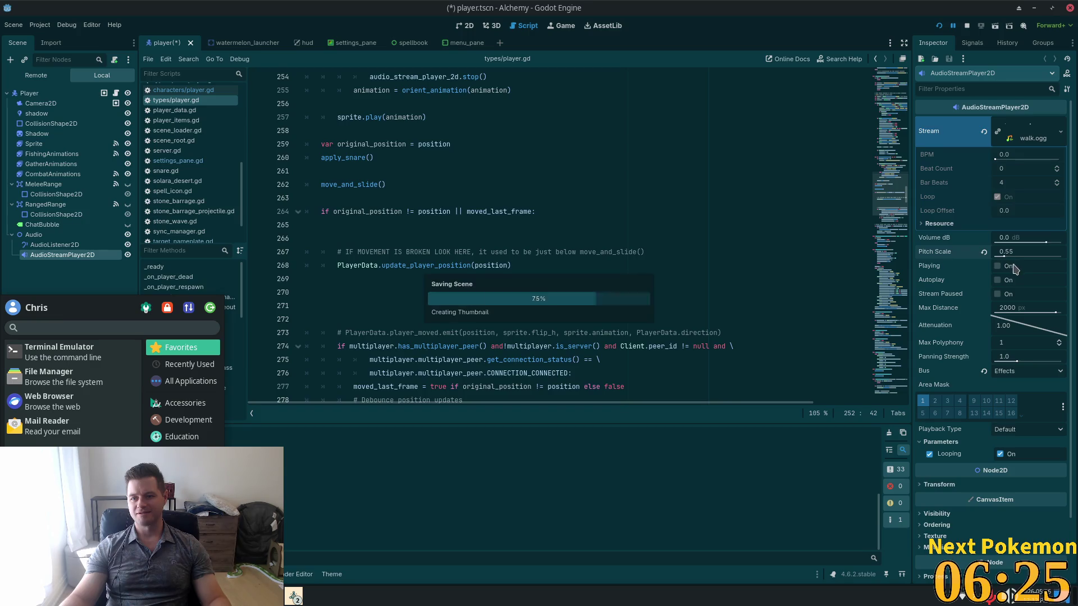
key(alt+Tab)
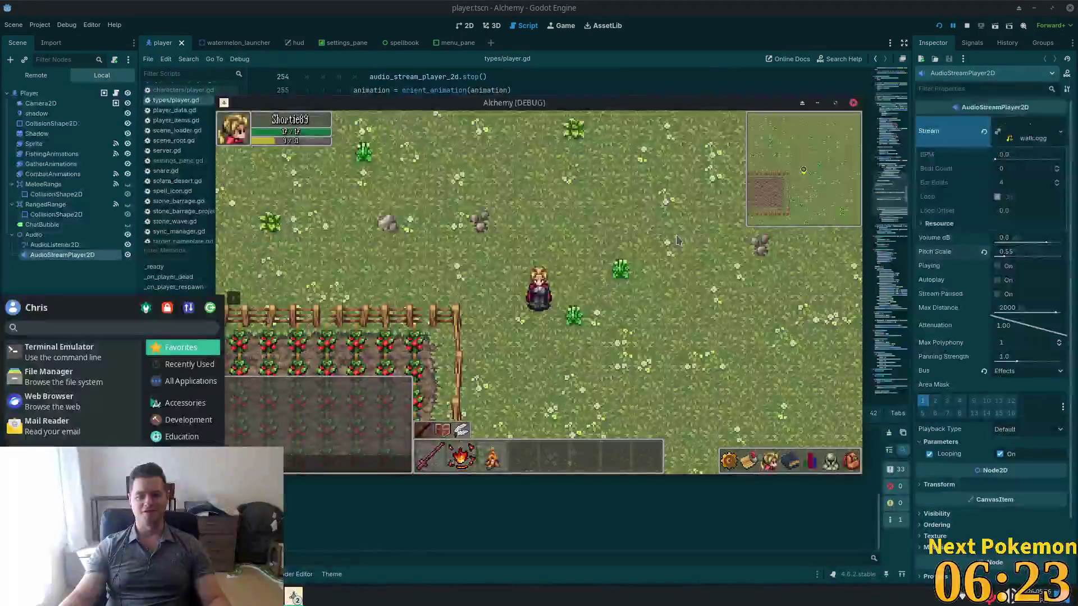
key(Down)
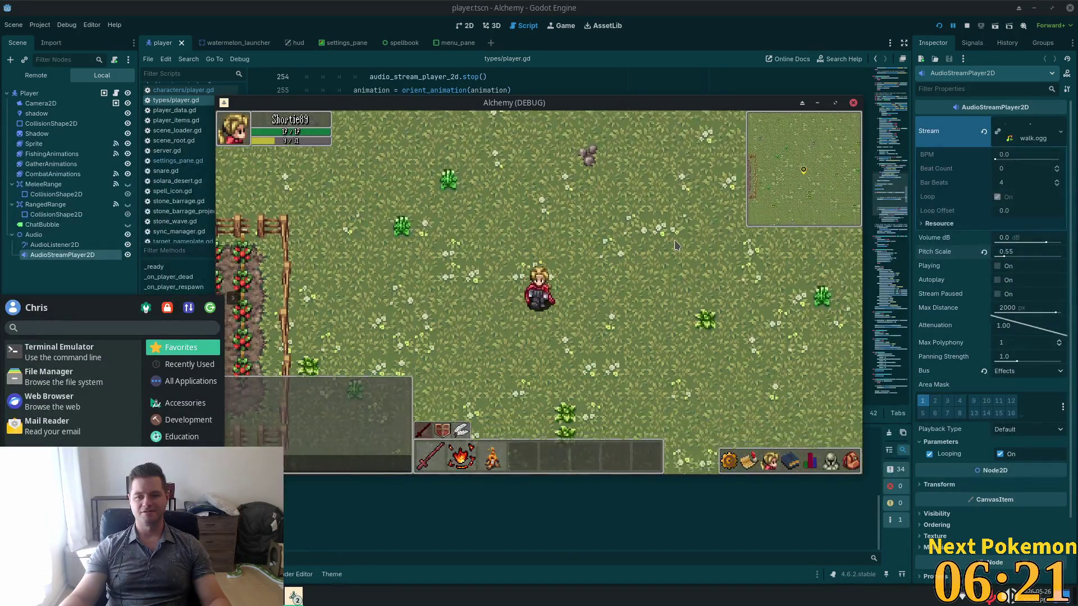
key(Down)
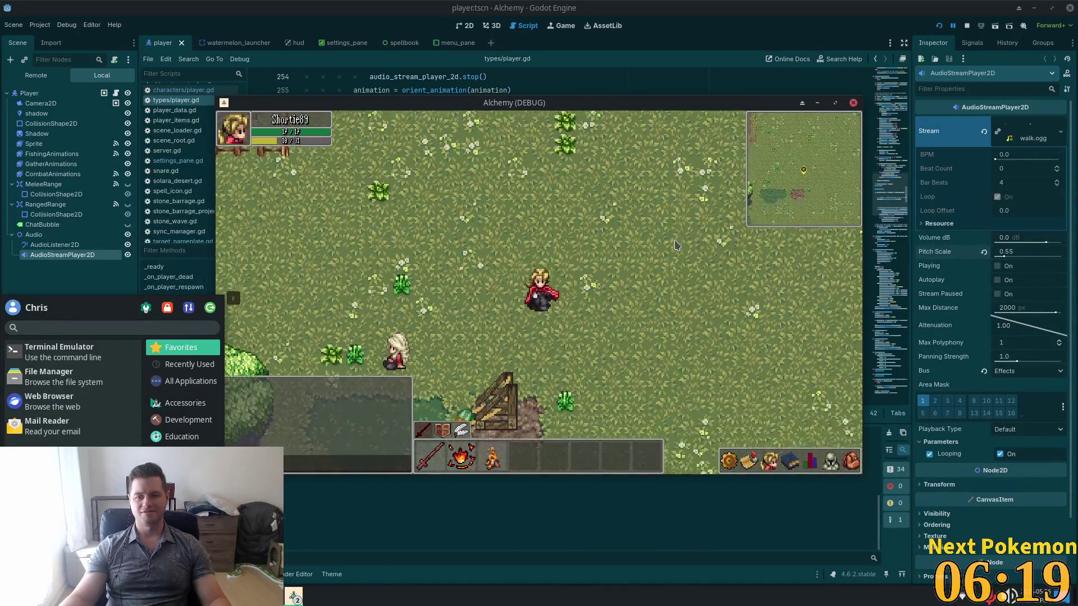
Try a pitch scale near 0.79 in game, then enter exactly 0.8.
drag(1002, 257, 1008, 257)
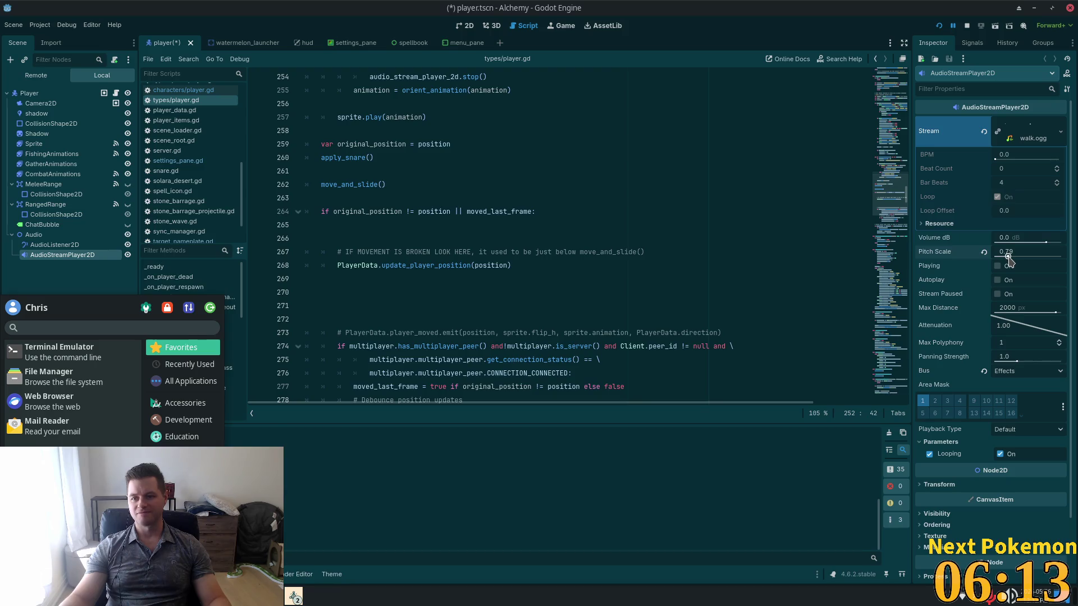
key(F5)
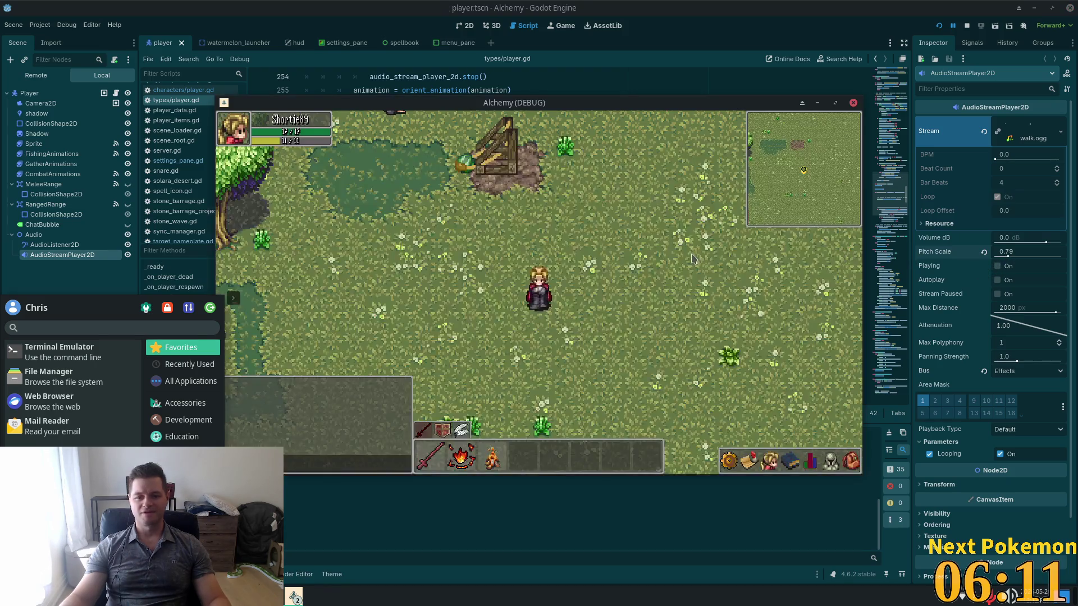
key(Left)
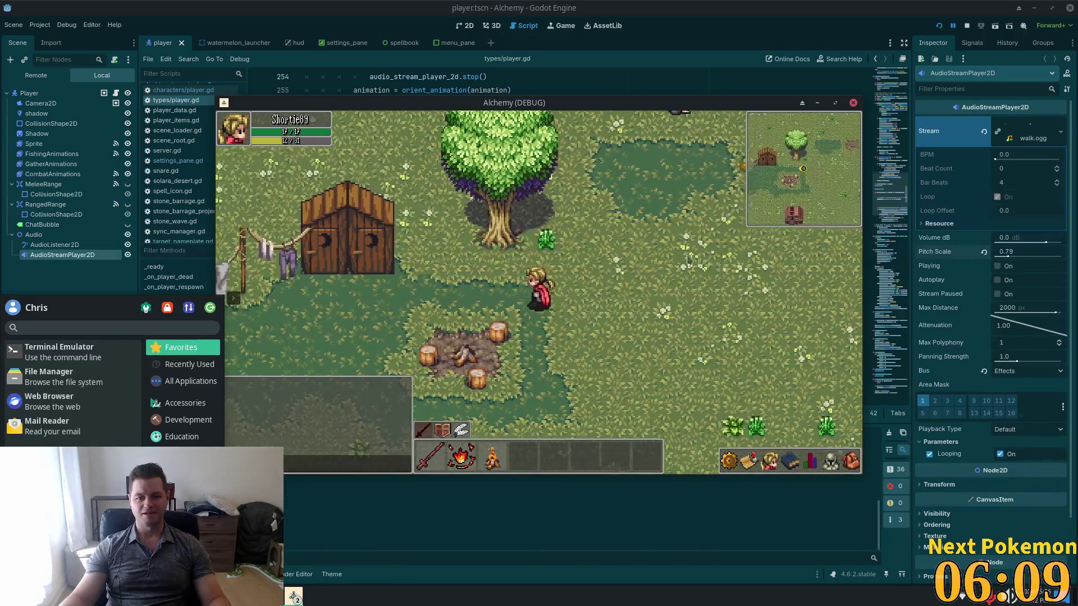
key(F8)
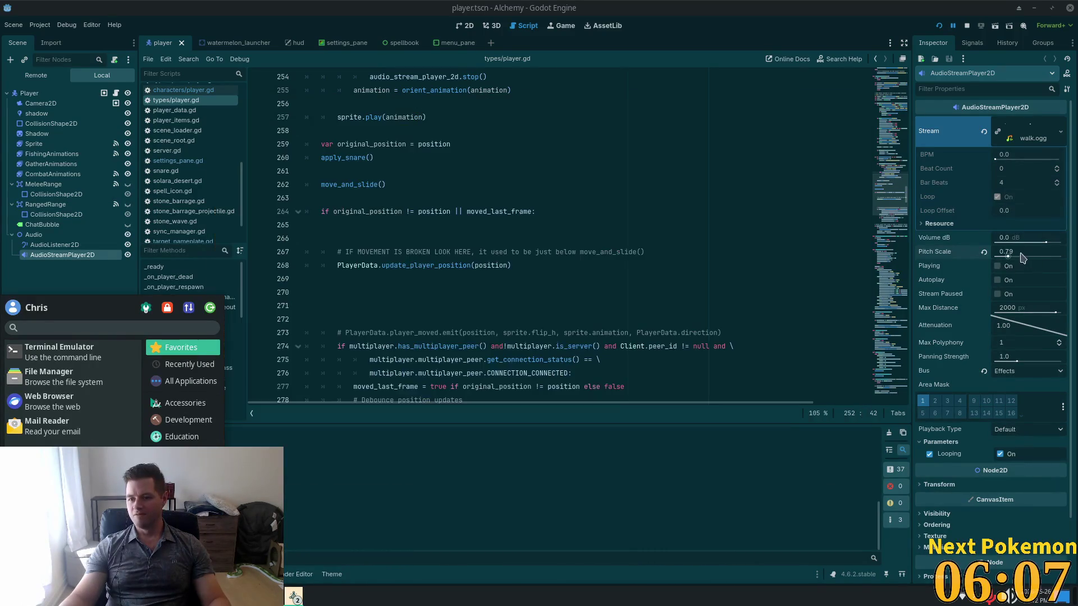
click(1008, 252)
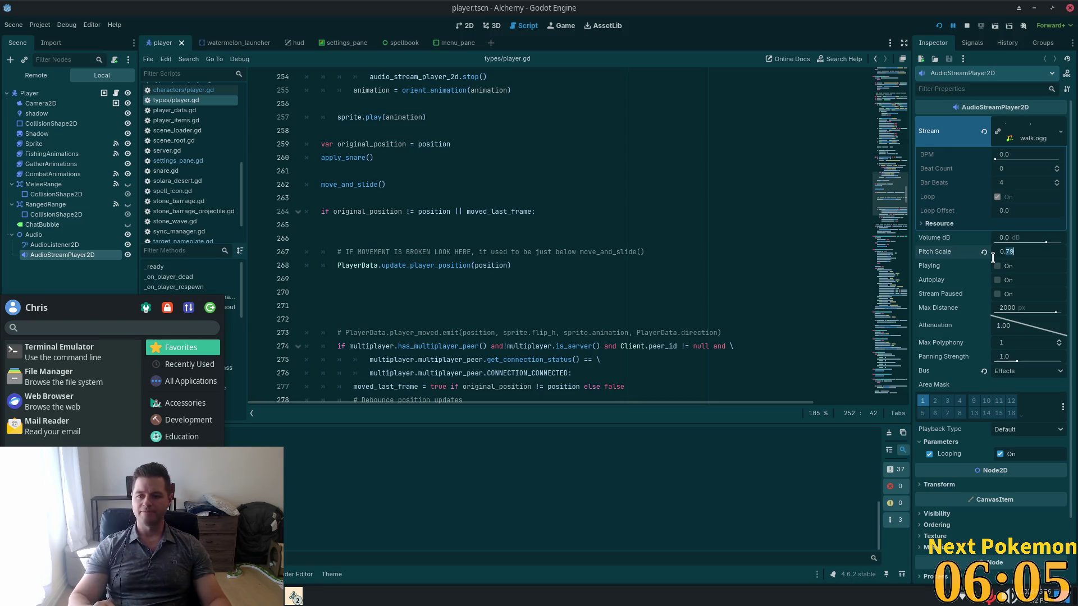
text(0.8)
key(Tab)
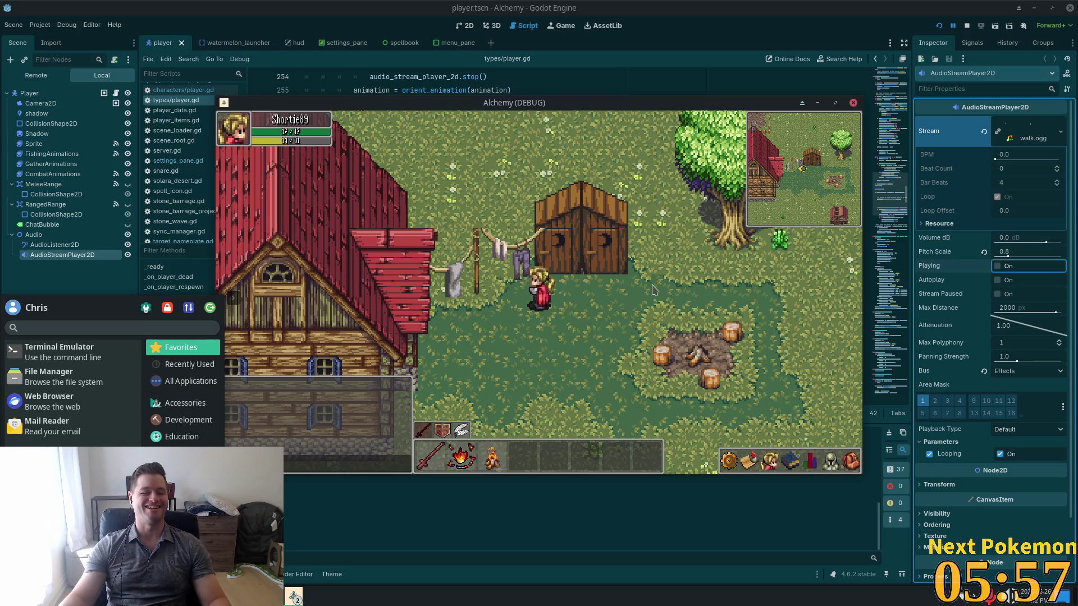
Walk the character right, up, and around the fence to hear the lower-pitched footsteps.
key(Left)
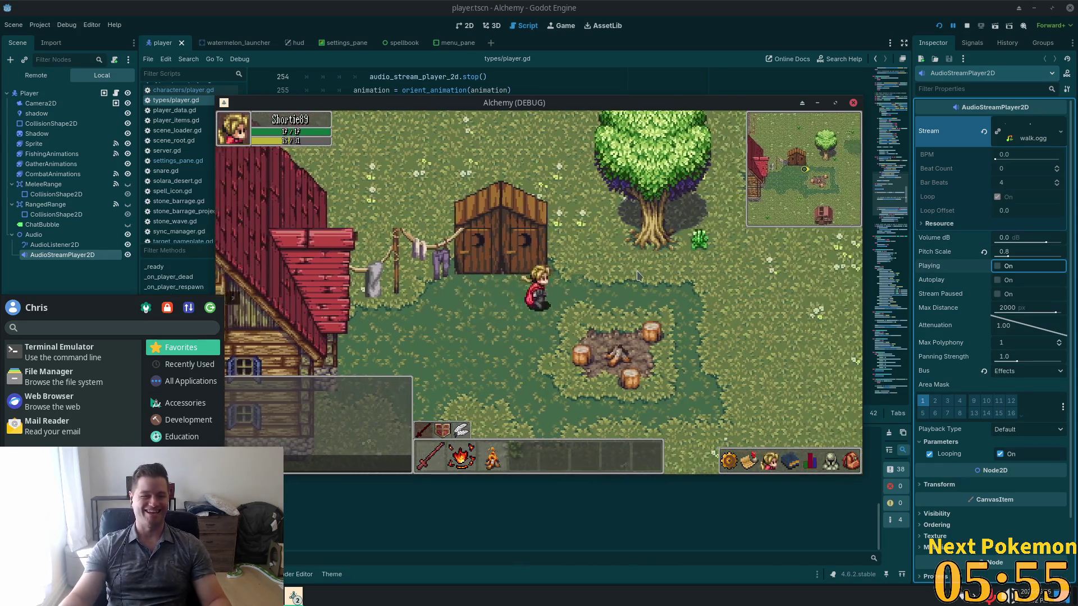
key(Right)
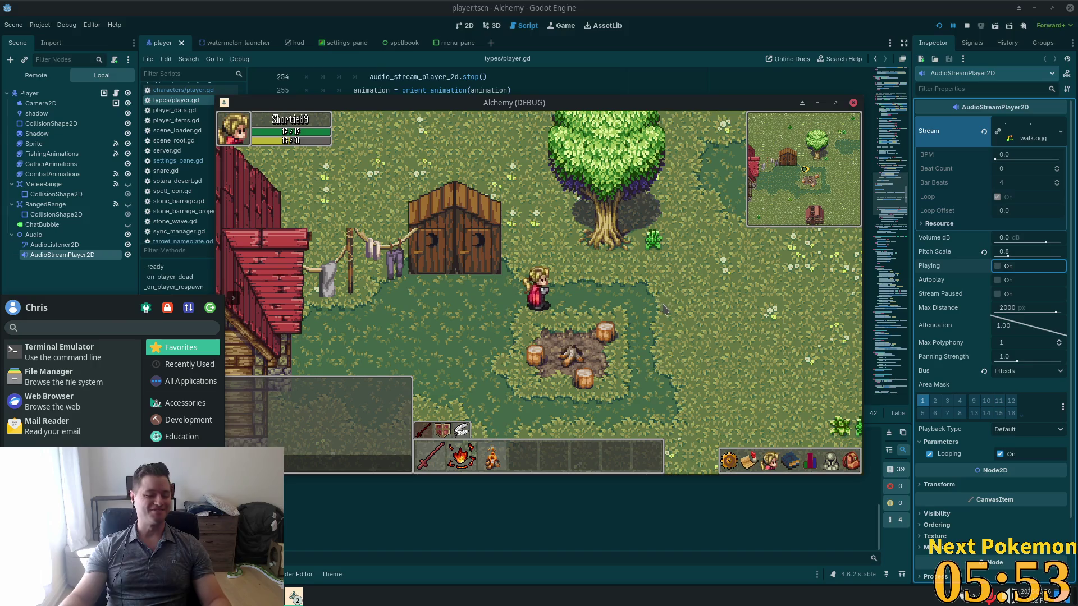
key(Right)
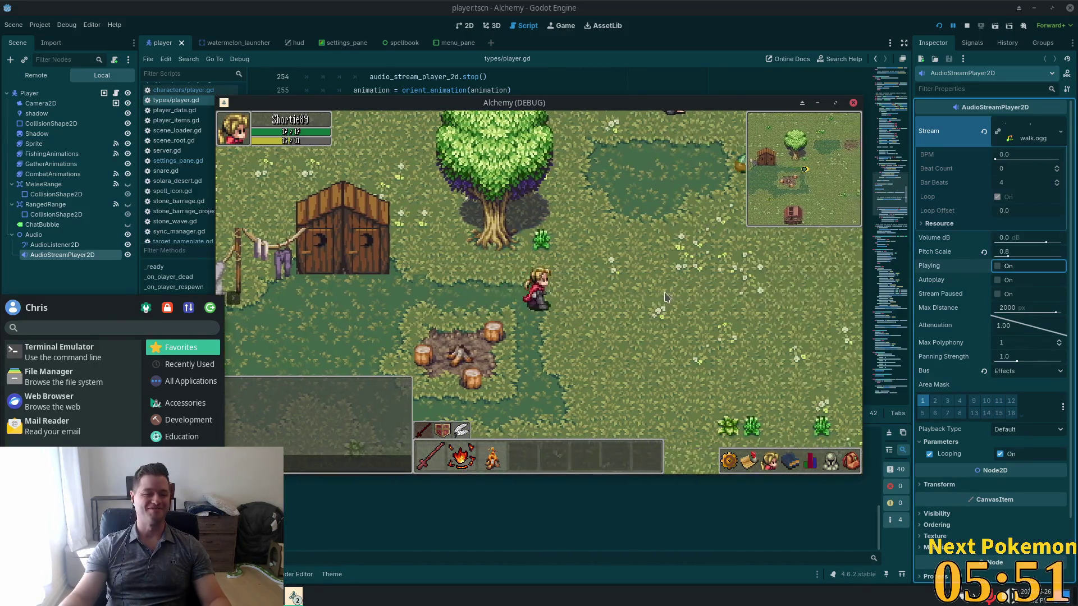
key(Right)
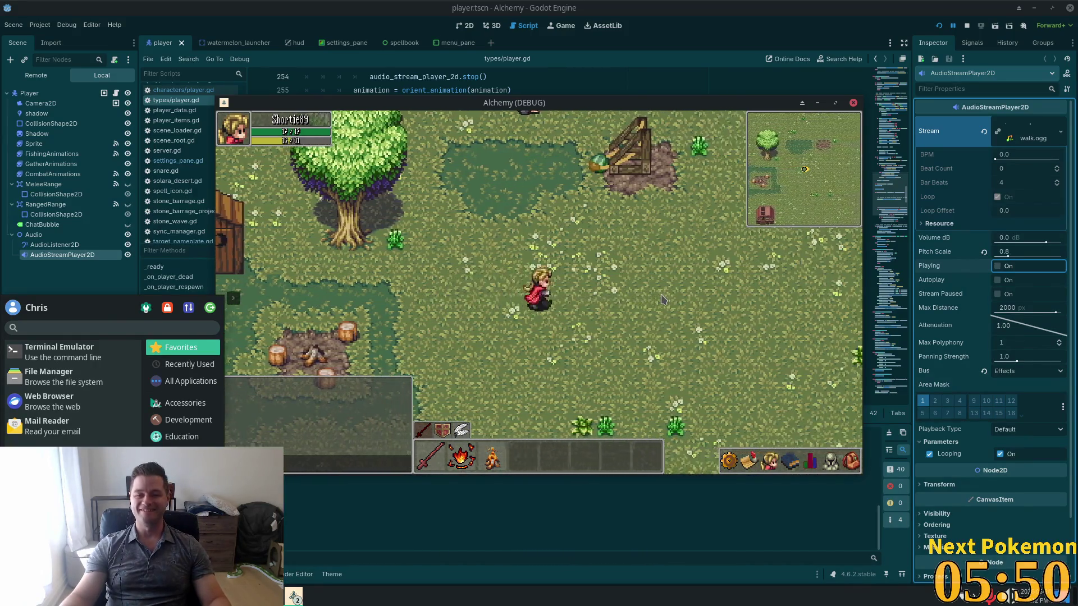
key(Up)
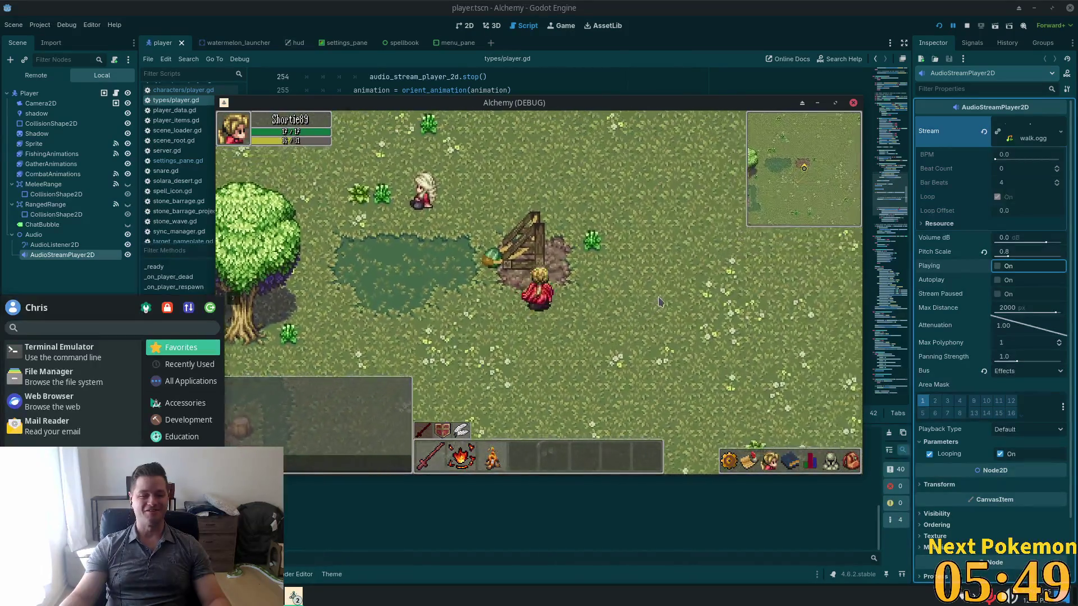
key(Up)
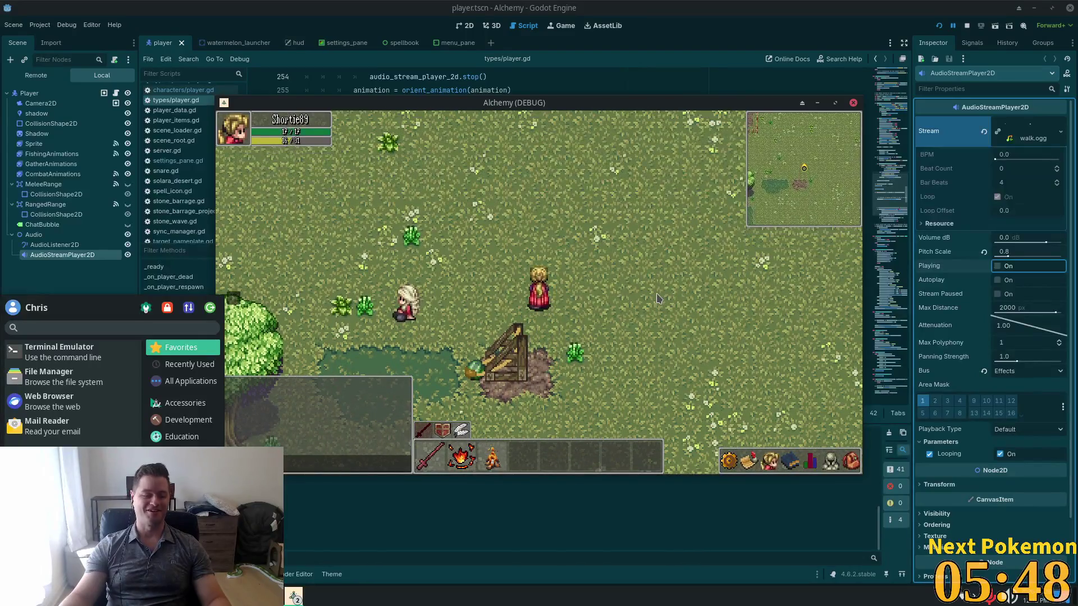
key(Down)
key(Left)
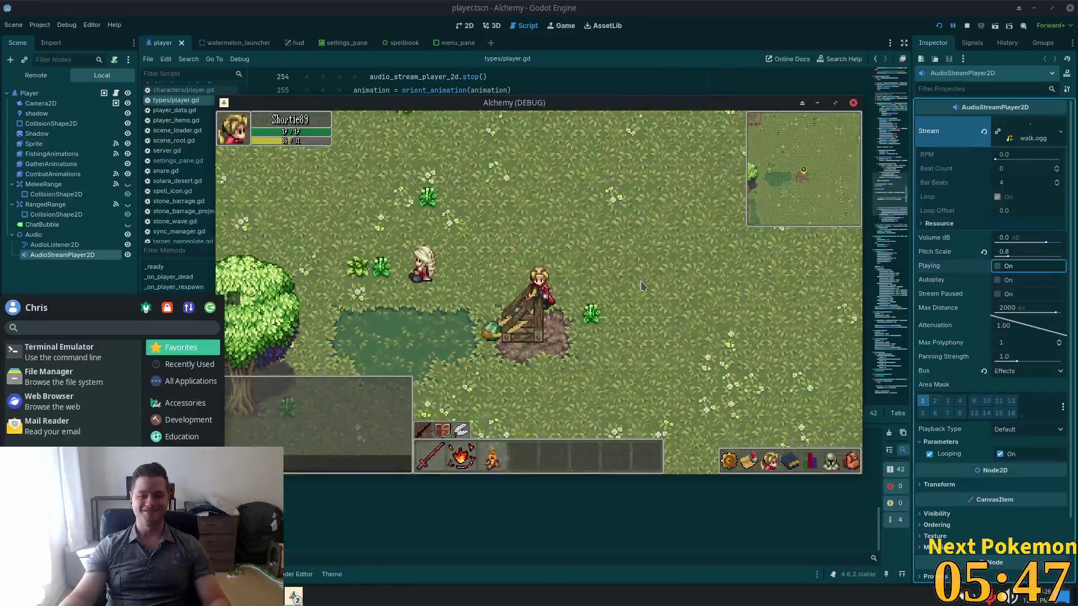
key(Down)
key(Right)
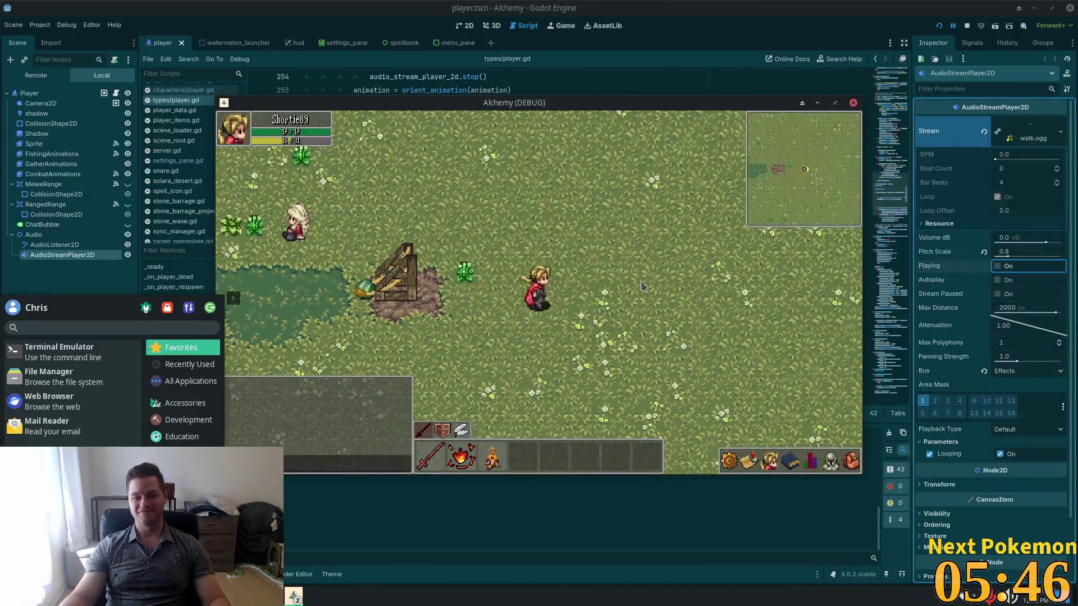
key(Right)
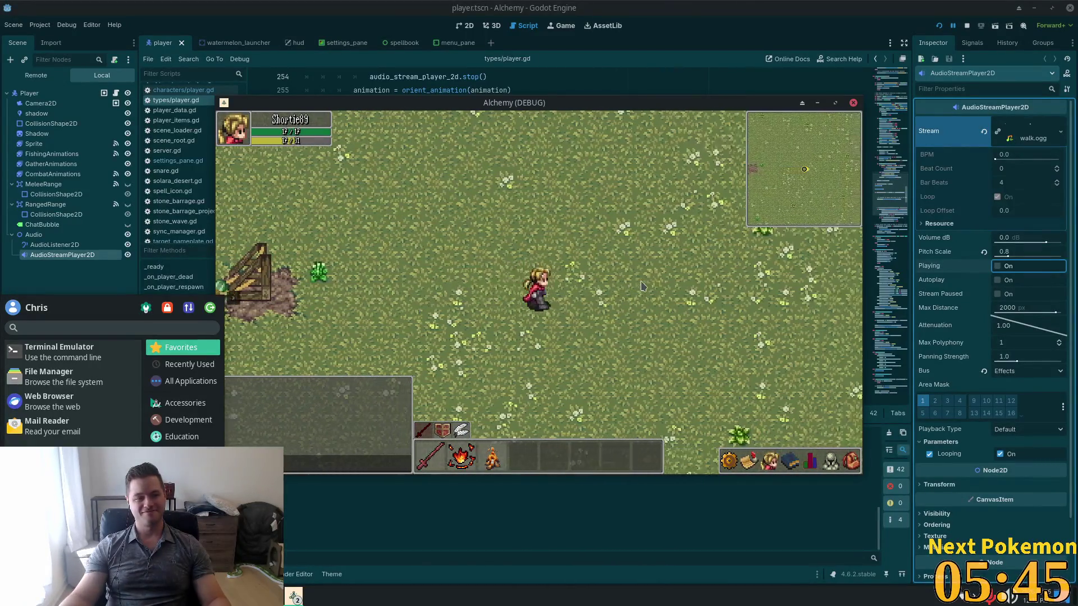
key(Down)
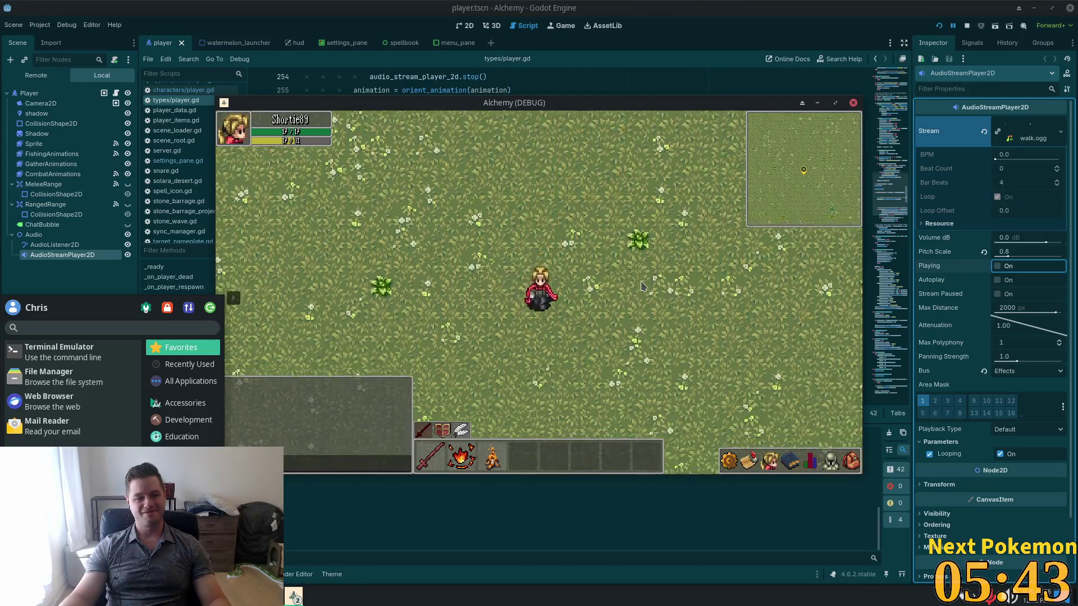
key(Down)
key(Left)
Walk the character left past the shed and house, down onto the stone path.
key(Left)
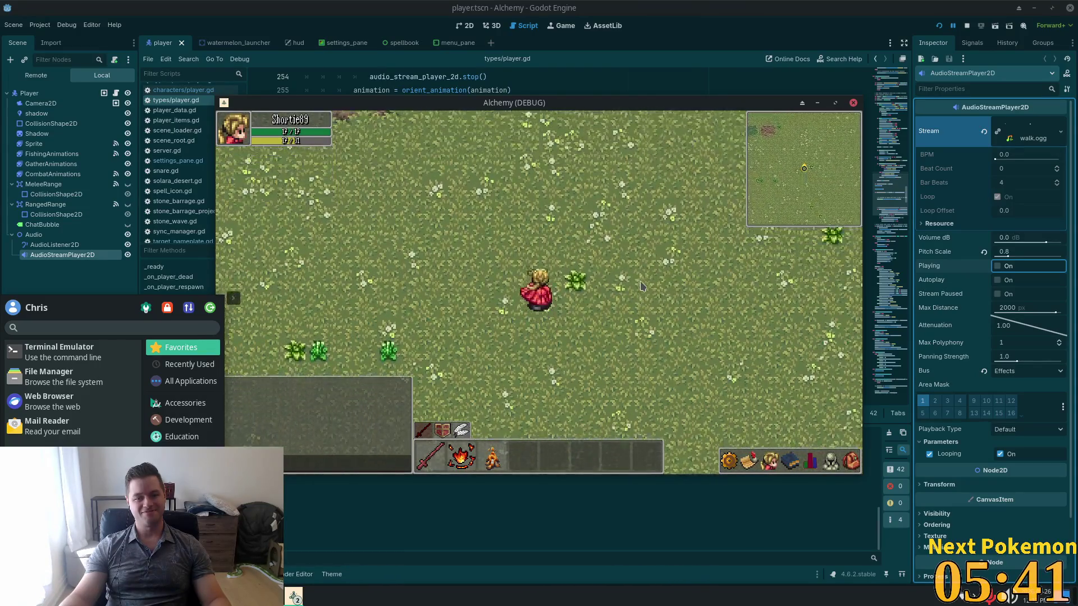
key(Up)
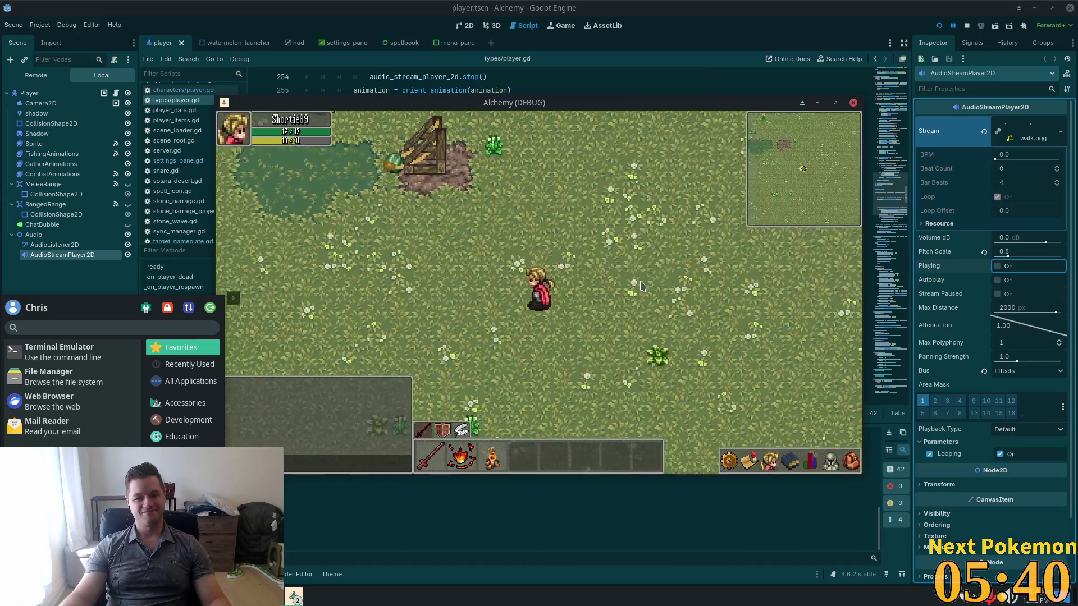
key(Left)
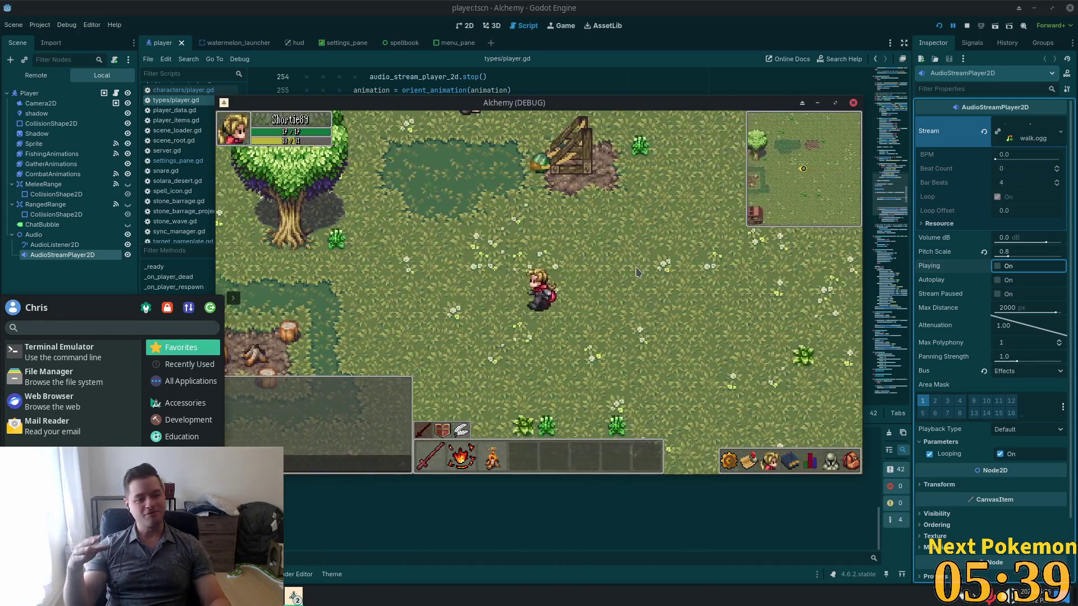
key(Left)
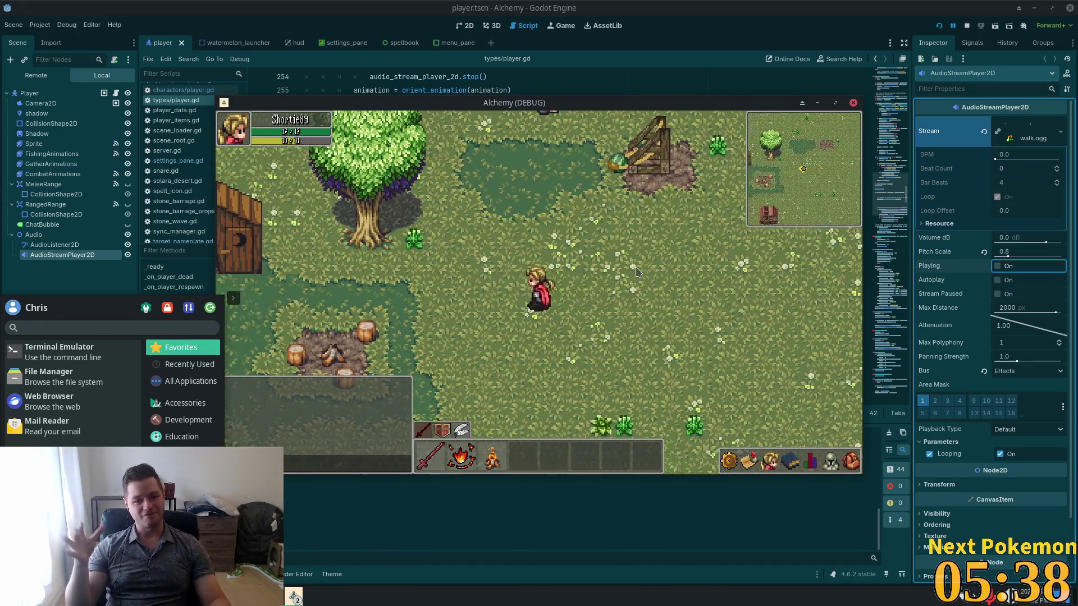
key(Left)
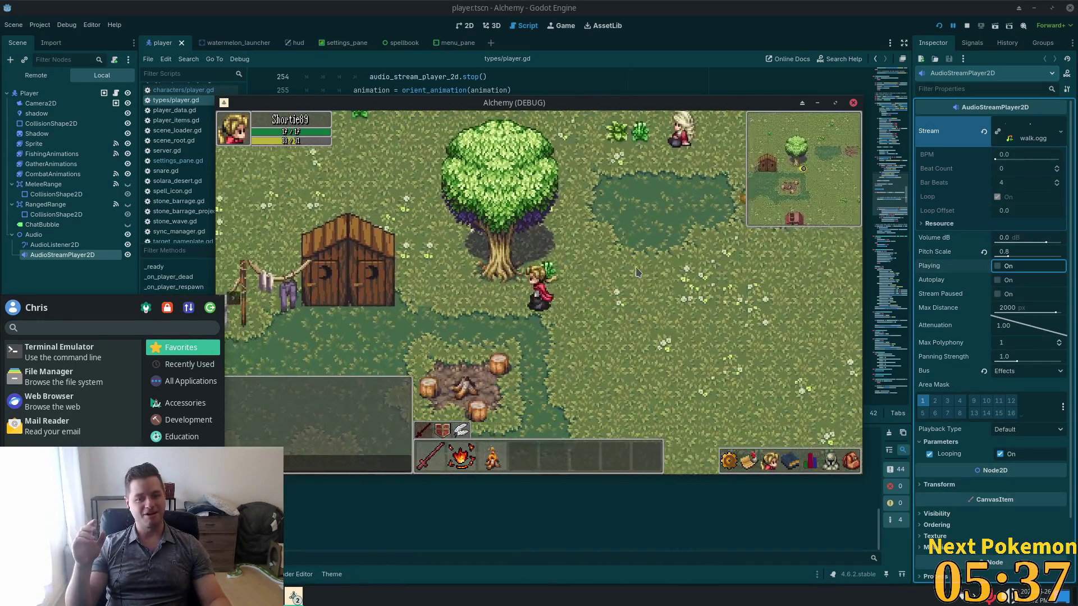
key(Left)
key(Up)
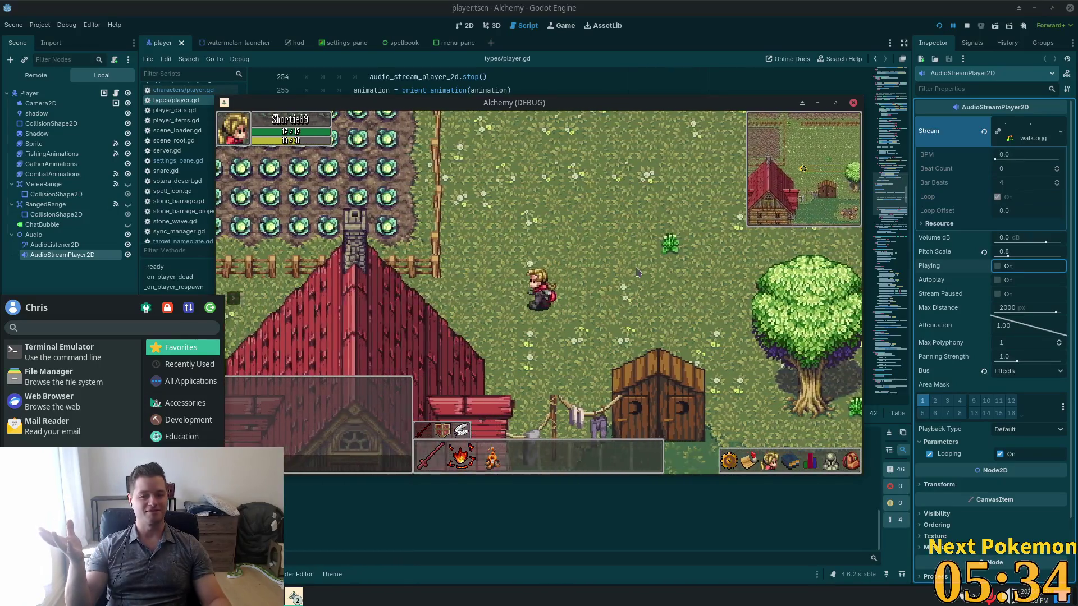
key(Left)
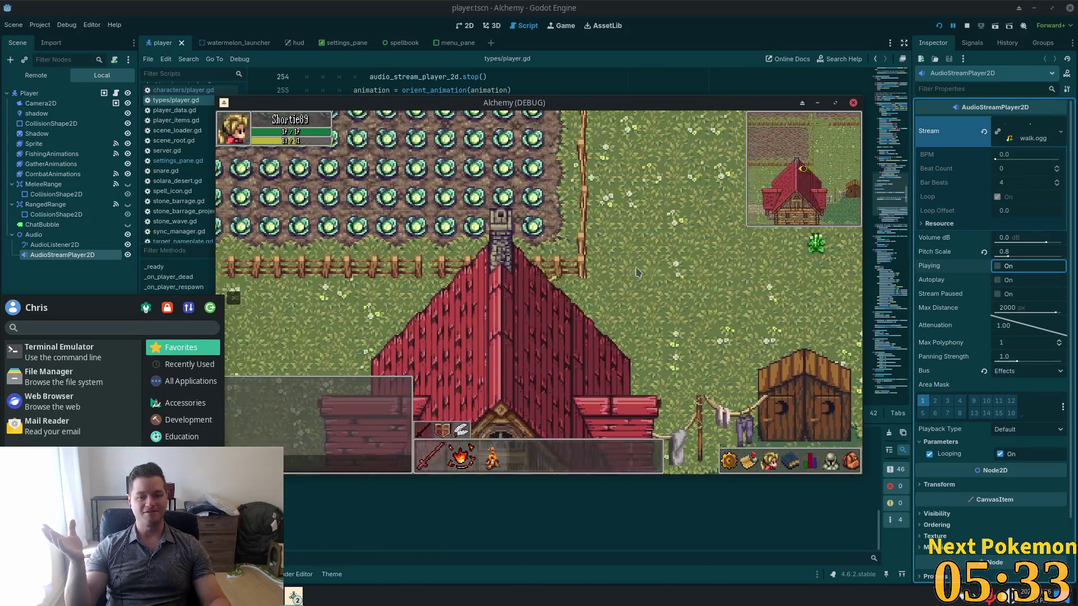
key(Left)
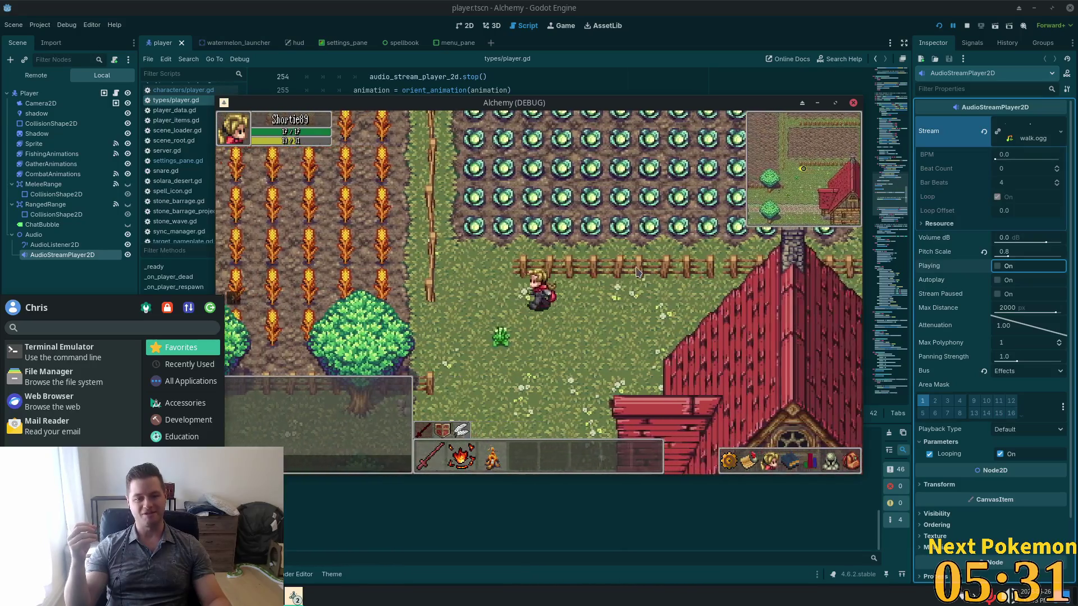
key(Left)
key(Down)
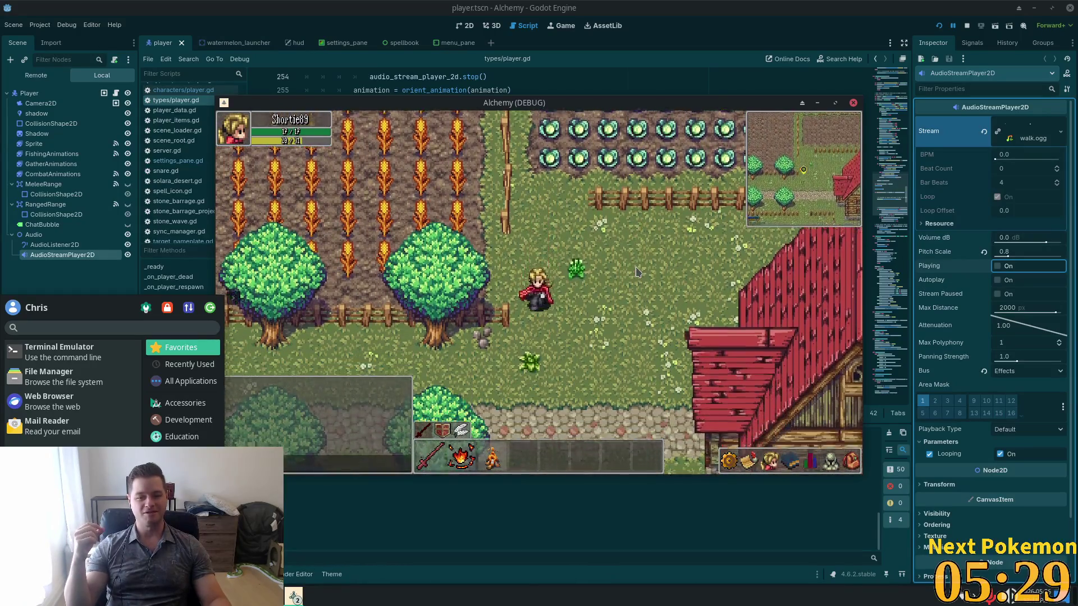
key(Down)
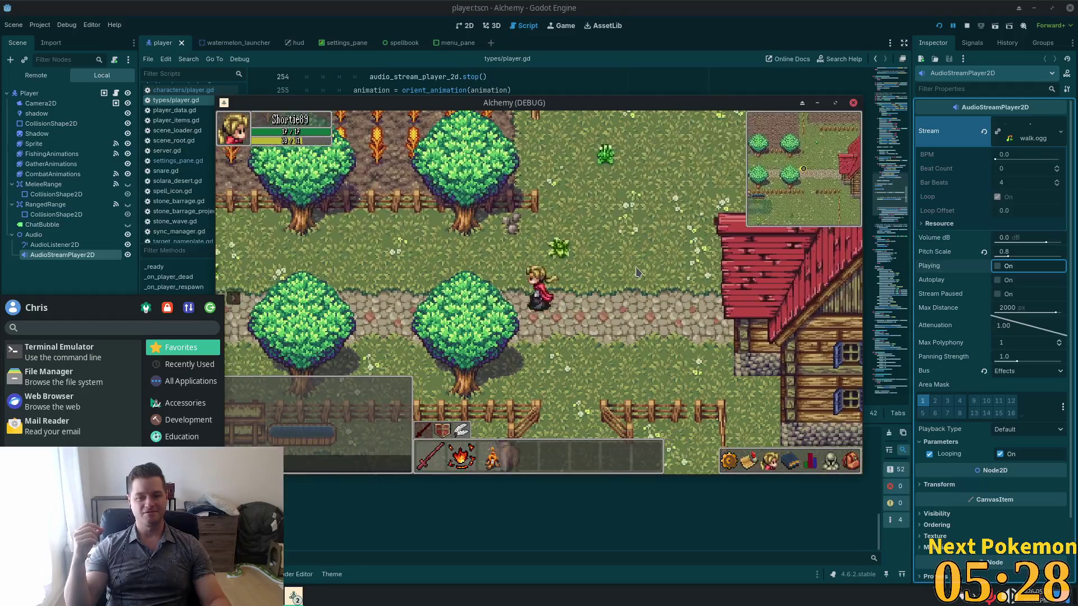
key(Left)
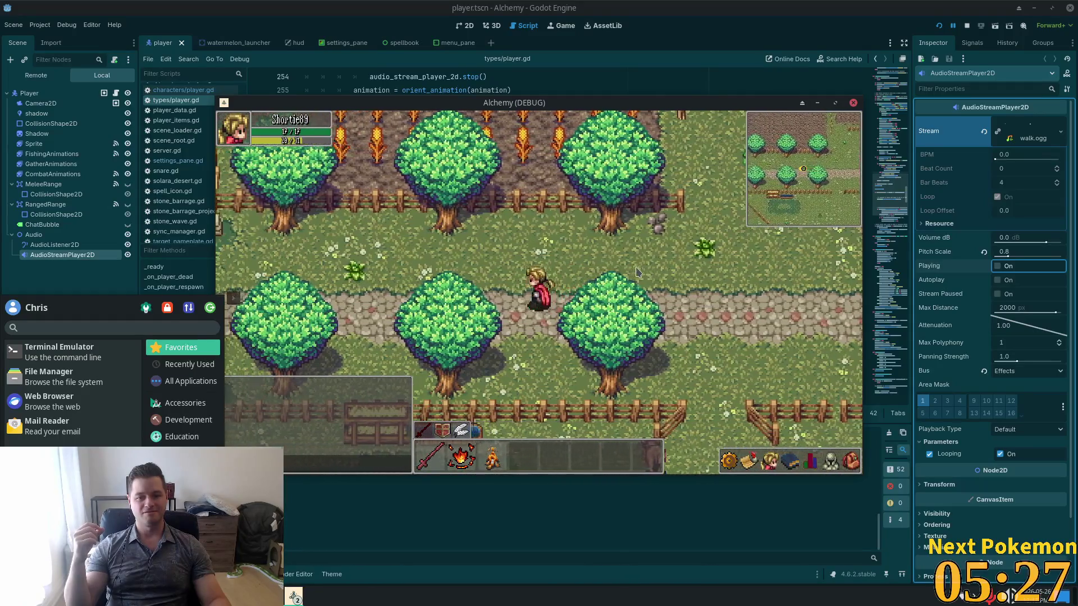
key(Left)
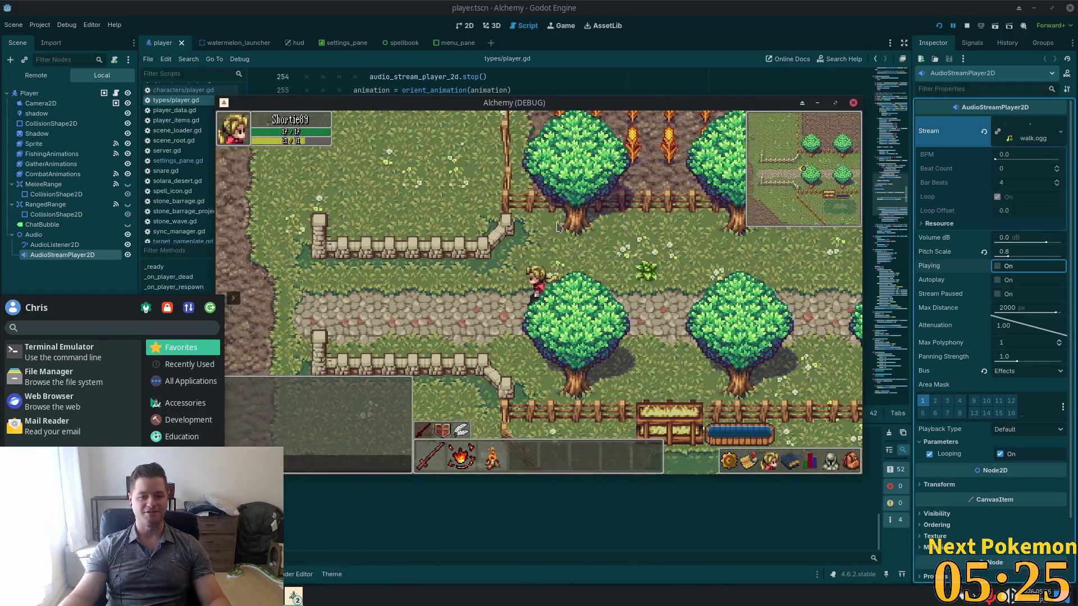
key(Left)
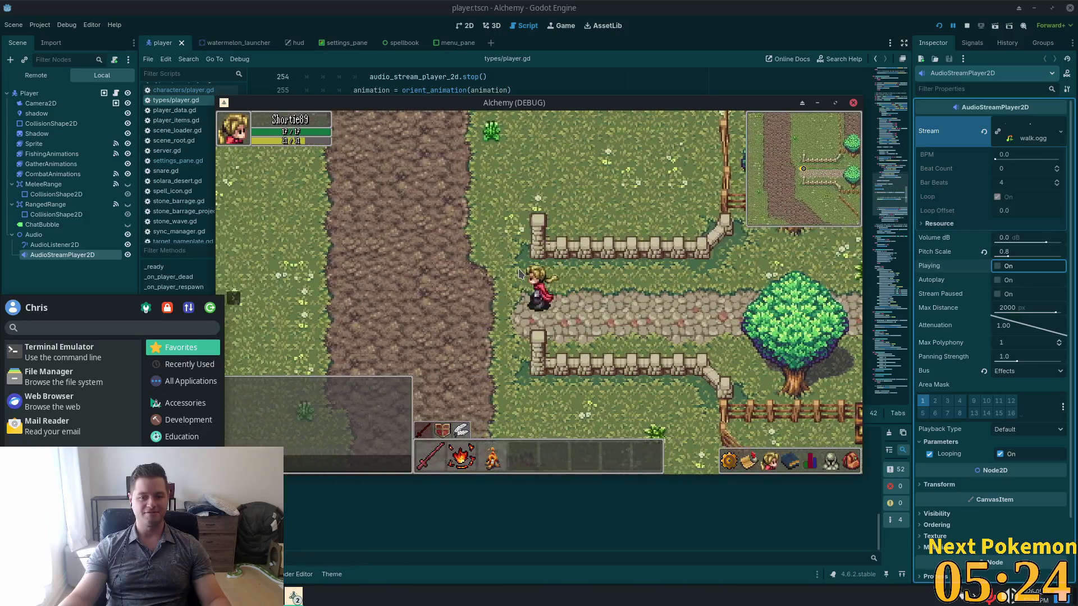
key(Left)
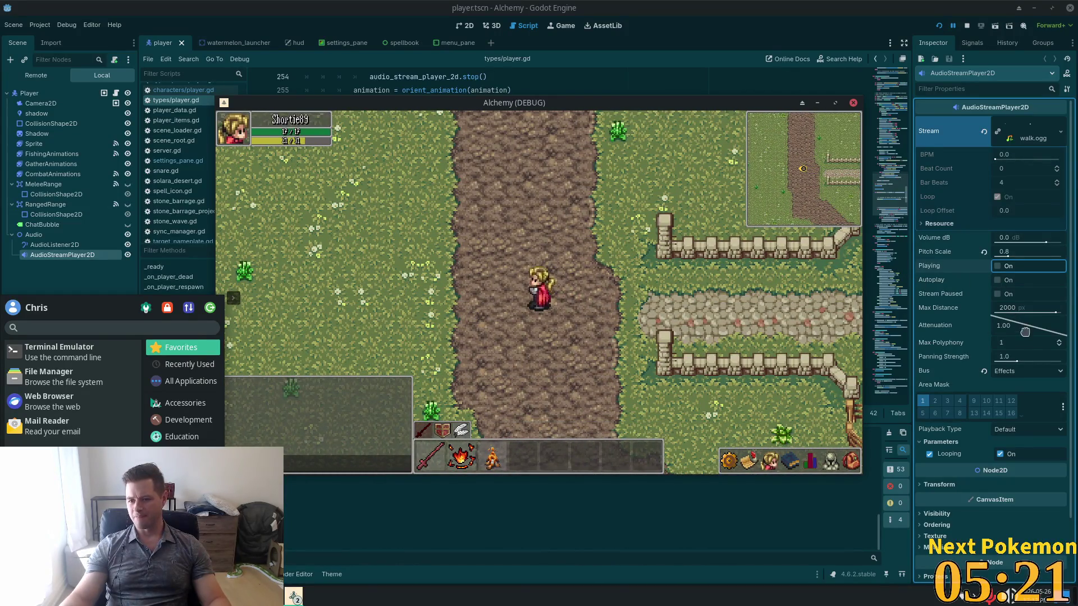
Test footstep attenuation at 0.840 and 0.517 in game, then reset it to 1.00.
drag(1019, 329, 992, 343)
key(ctrl+s)
key(alt+Tab)
key(d)
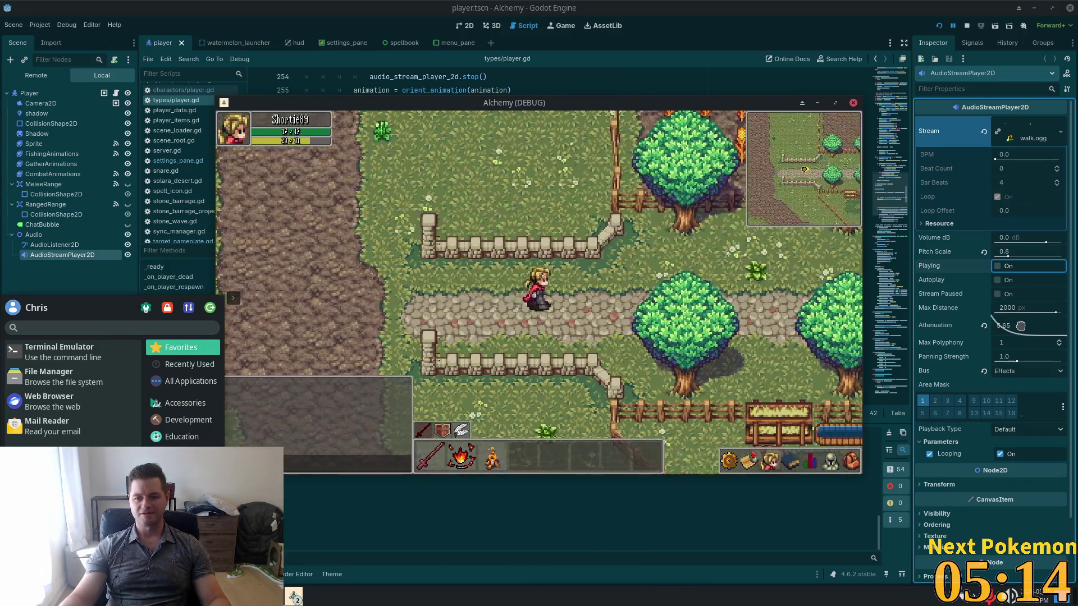
drag(1020, 326, 1056, 312)
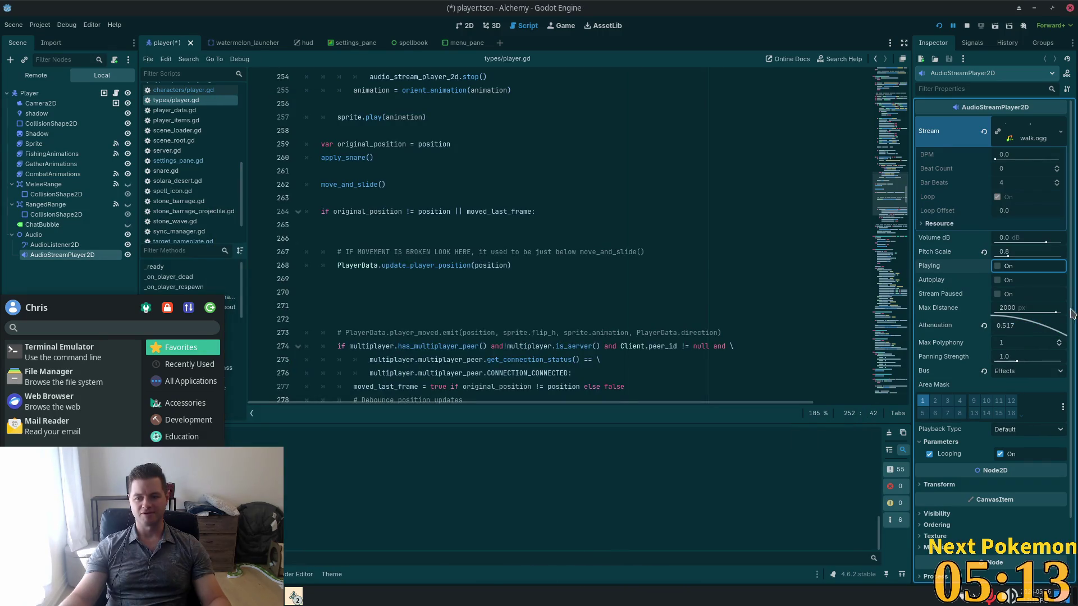
key(alt+Tab)
key(d)
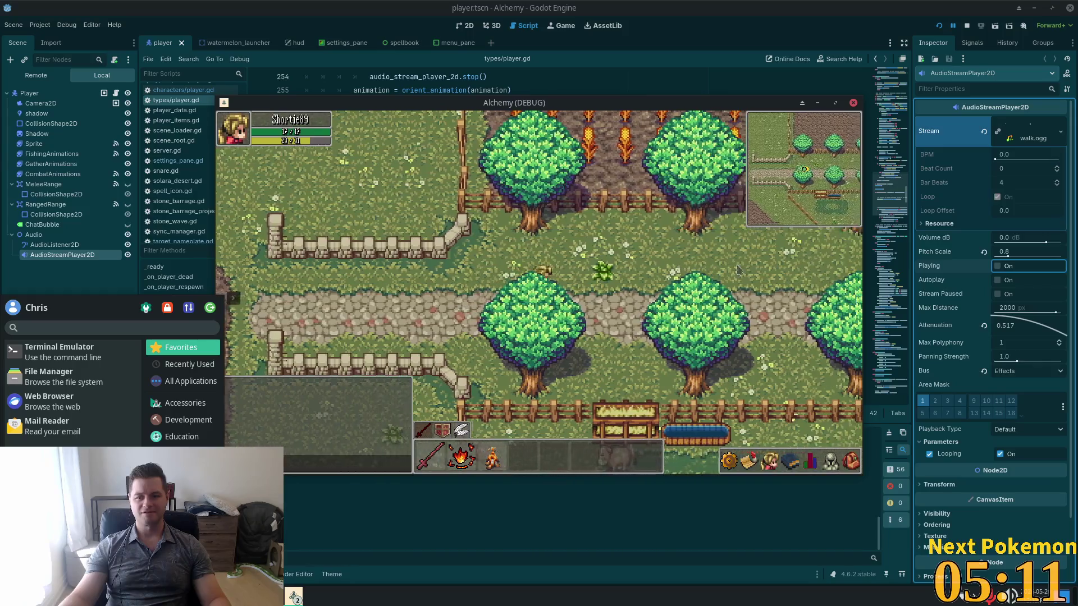
click(983, 326)
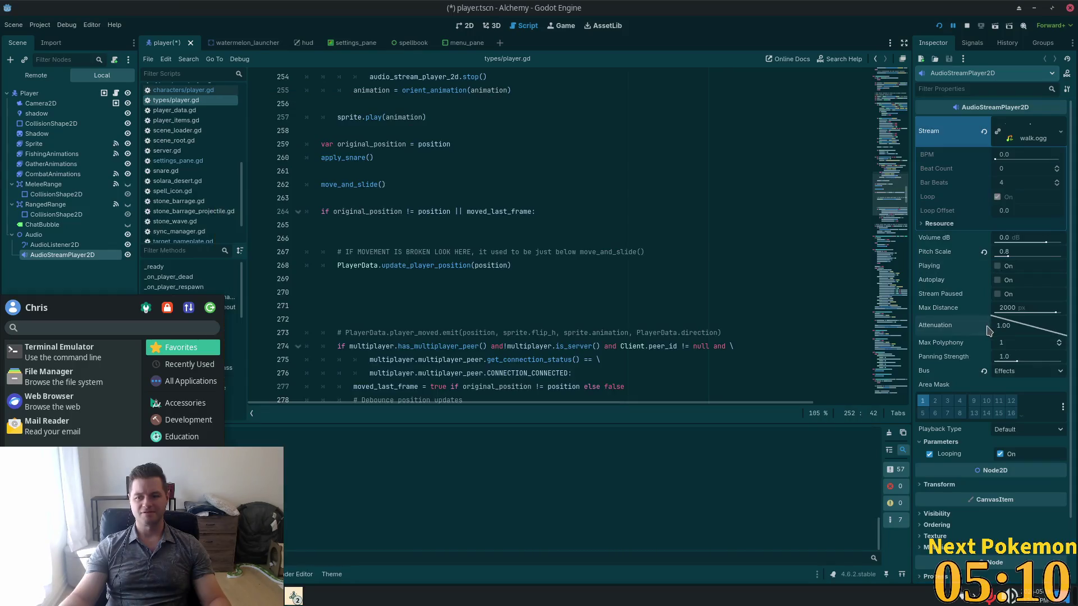
Route the footstep player to the Ambience bus, save the scene, and switch to Audacity.
click(1024, 371)
click(1013, 418)
key(ctrl+s)
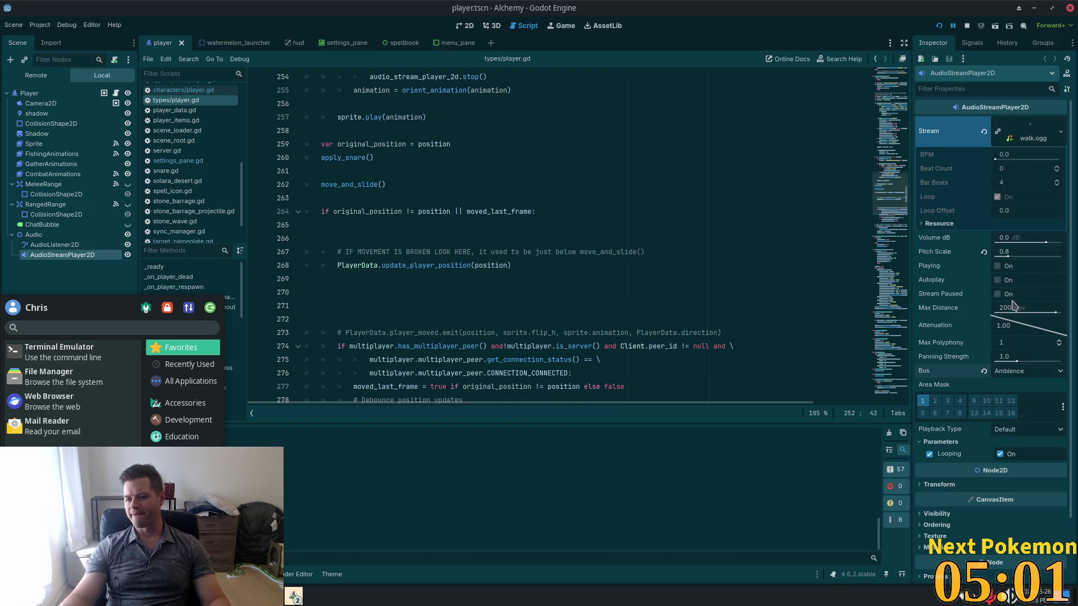
scroll(1007, 329, down, 2)
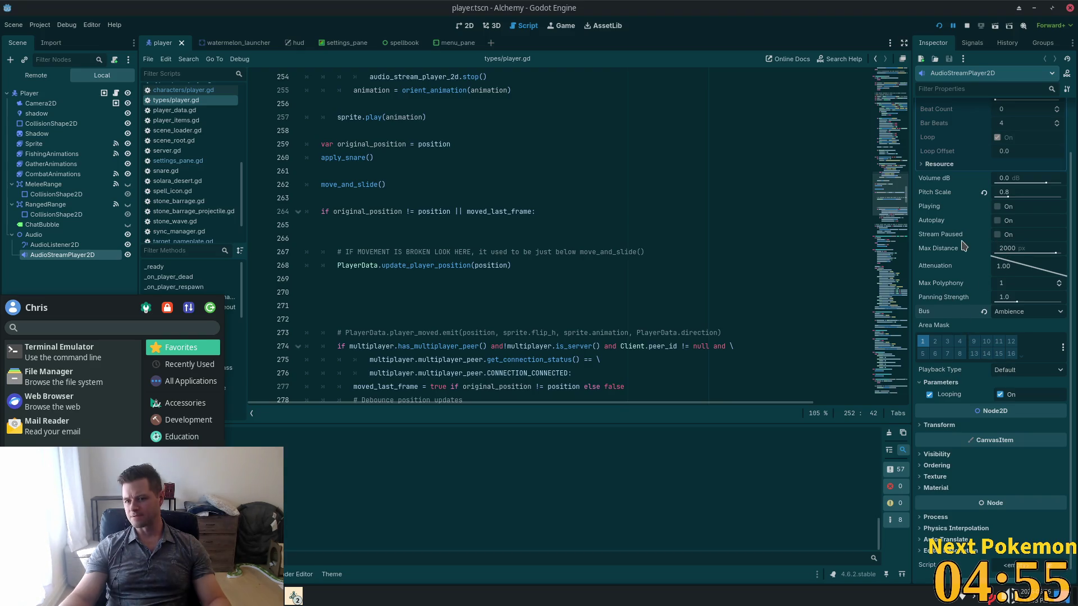
scroll(966, 238, up, 3)
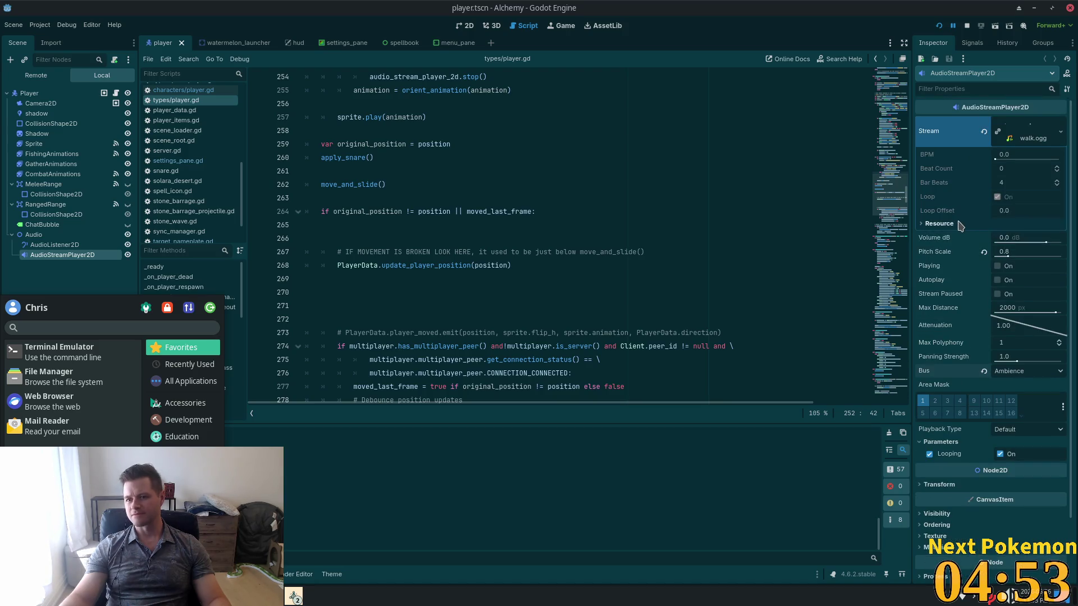
key(Escape)
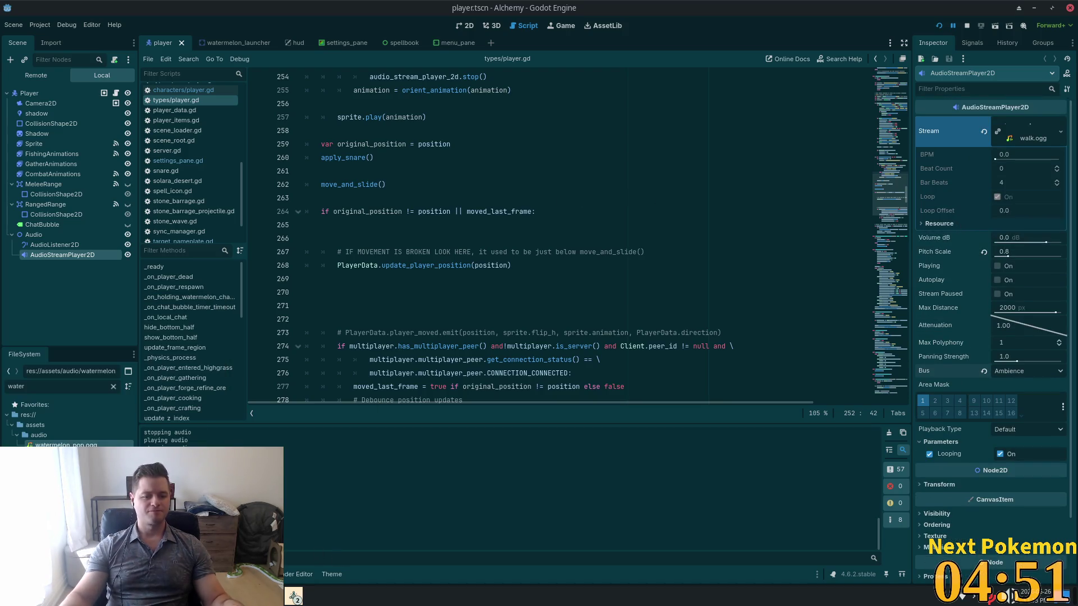
key(alt+Tab)
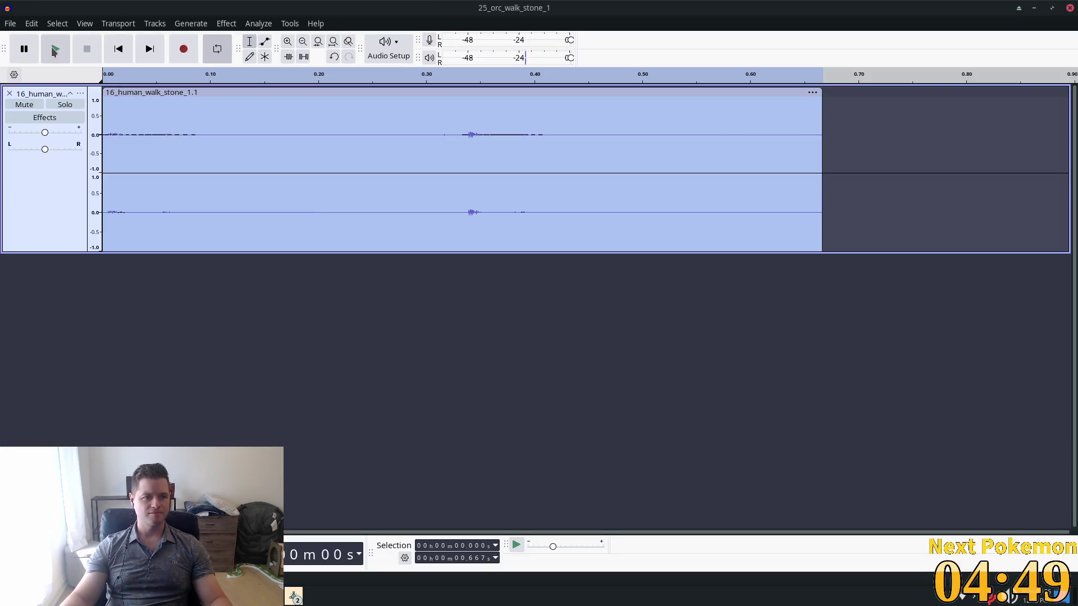
Play the footstep clip in Audacity and browse the Generate and Effect menus without applying anything.
click(54, 49)
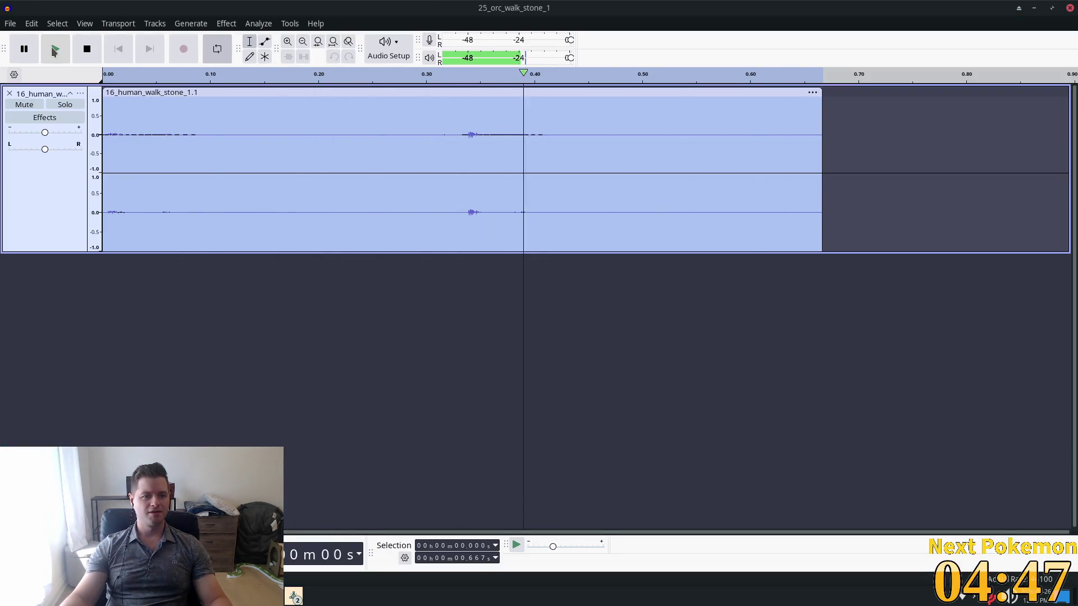
click(208, 26)
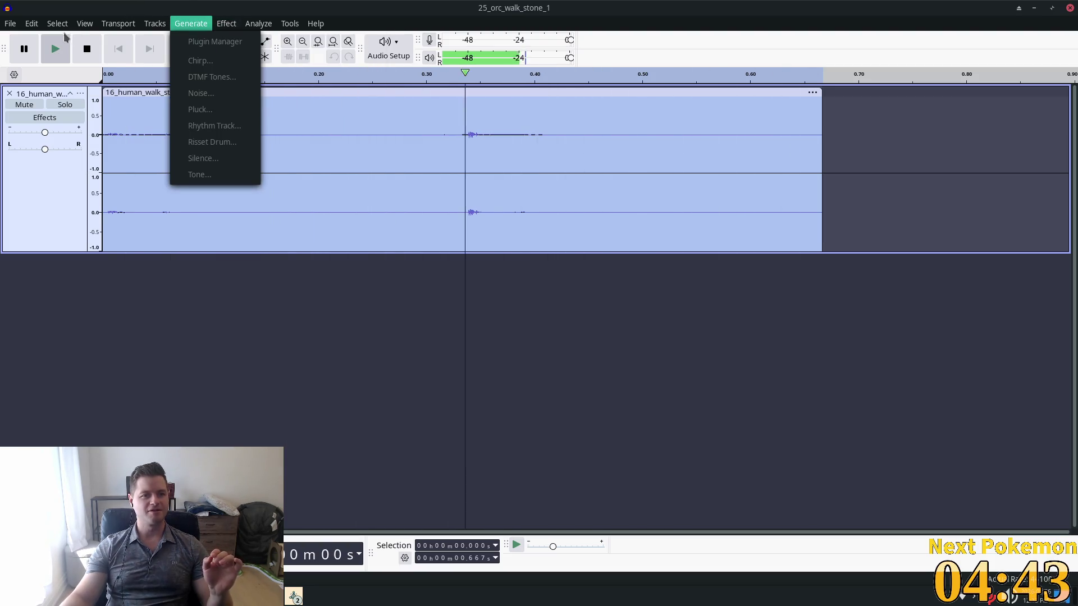
click(226, 23)
mouse_move(283, 105)
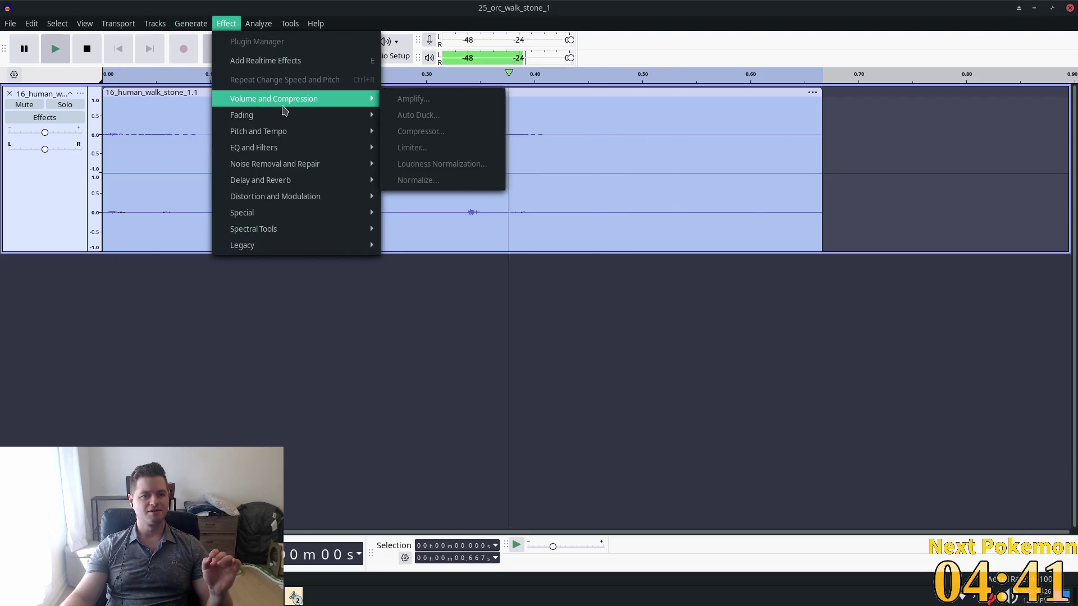
mouse_move(295, 153)
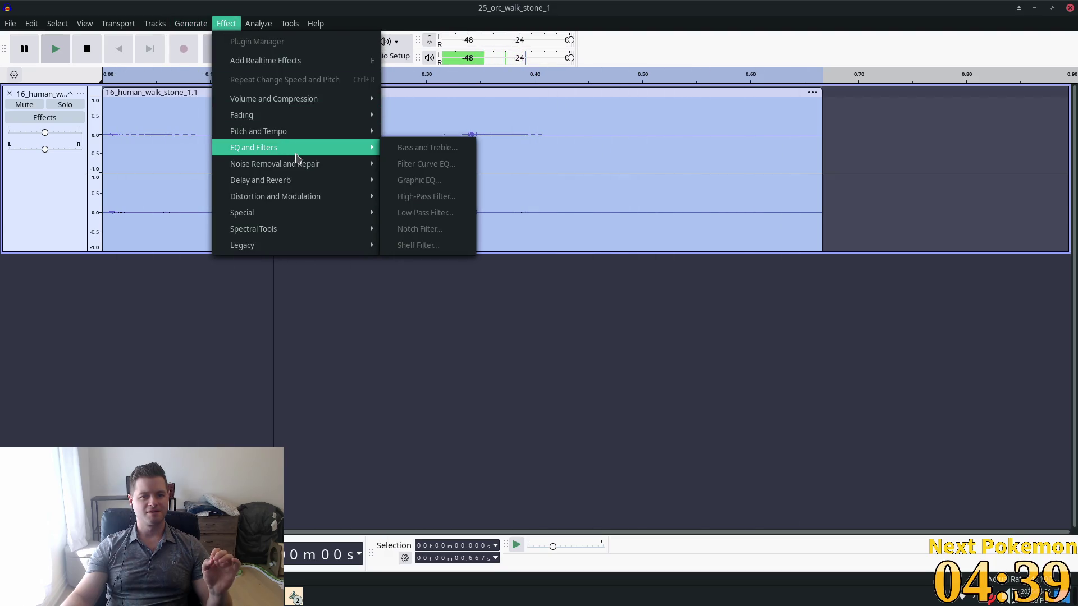
click(93, 53)
Stop playback and show the YouTube grass footsteps video in a maximised browser window.
click(94, 52)
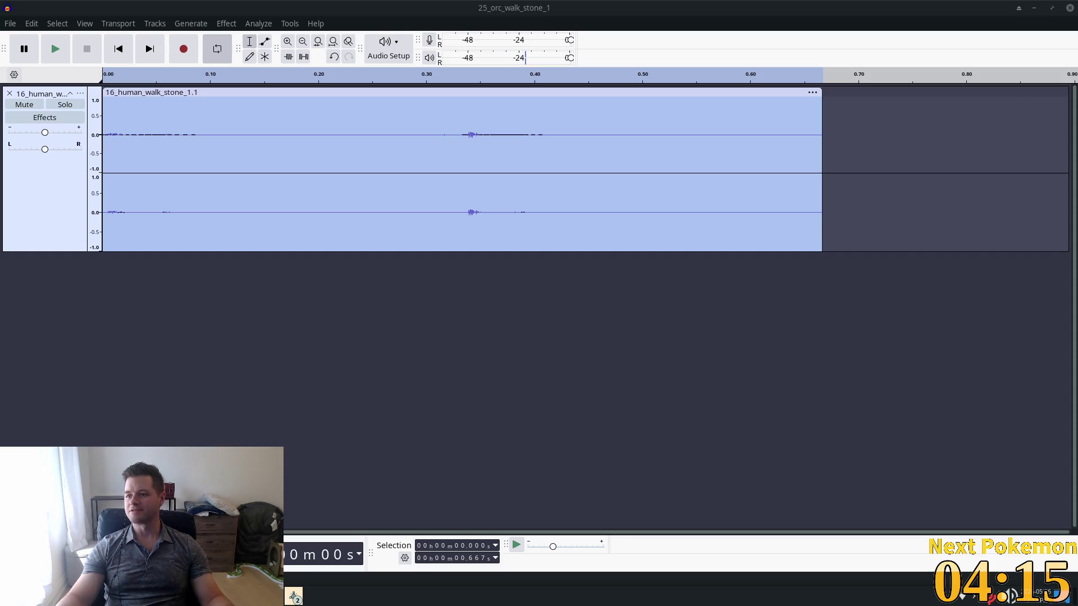
key(alt+Tab)
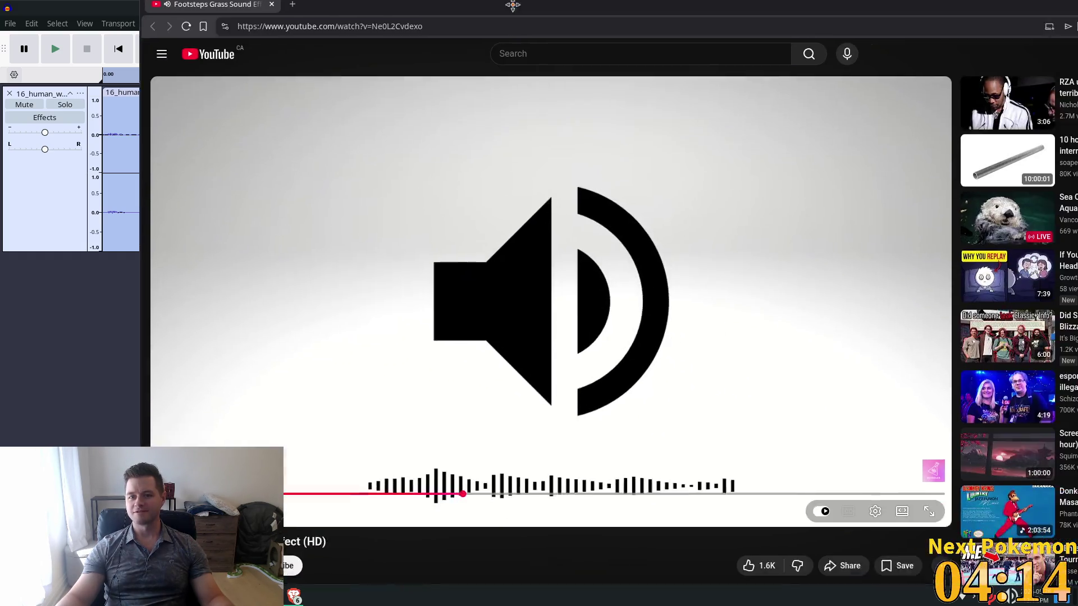
double_click(801, 130)
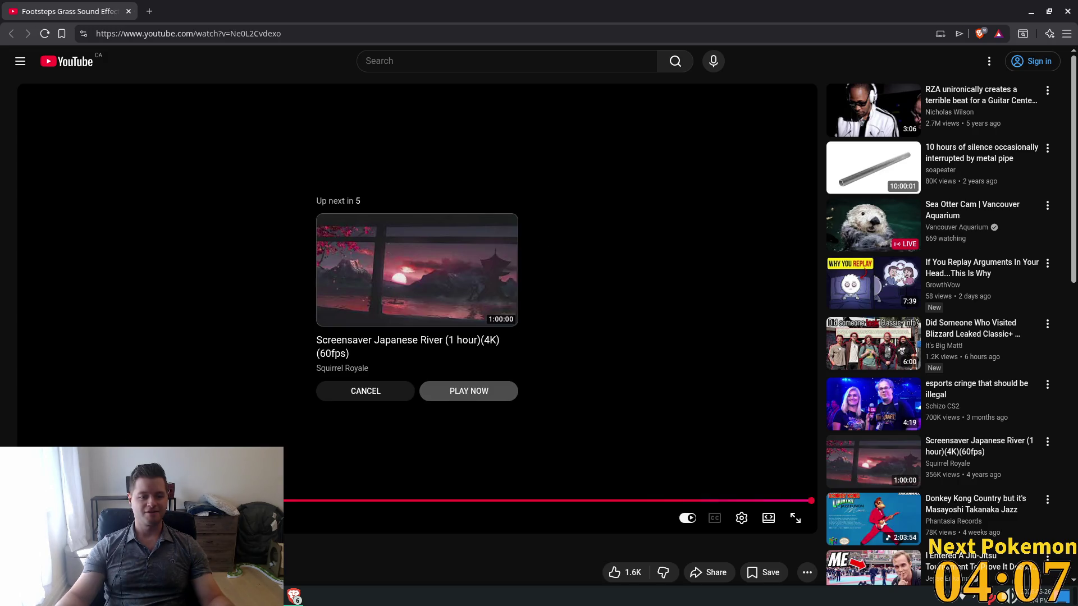
Restart the Footsteps Grass Sound Effect video and return to the Audacity project.
key(space)
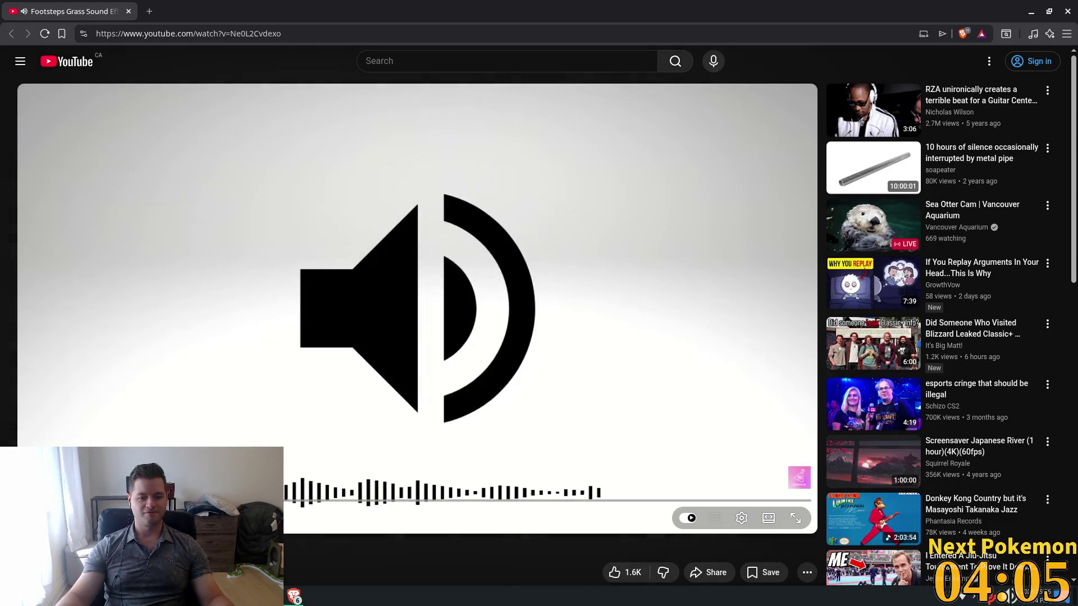
scroll(415, 331, down, 6)
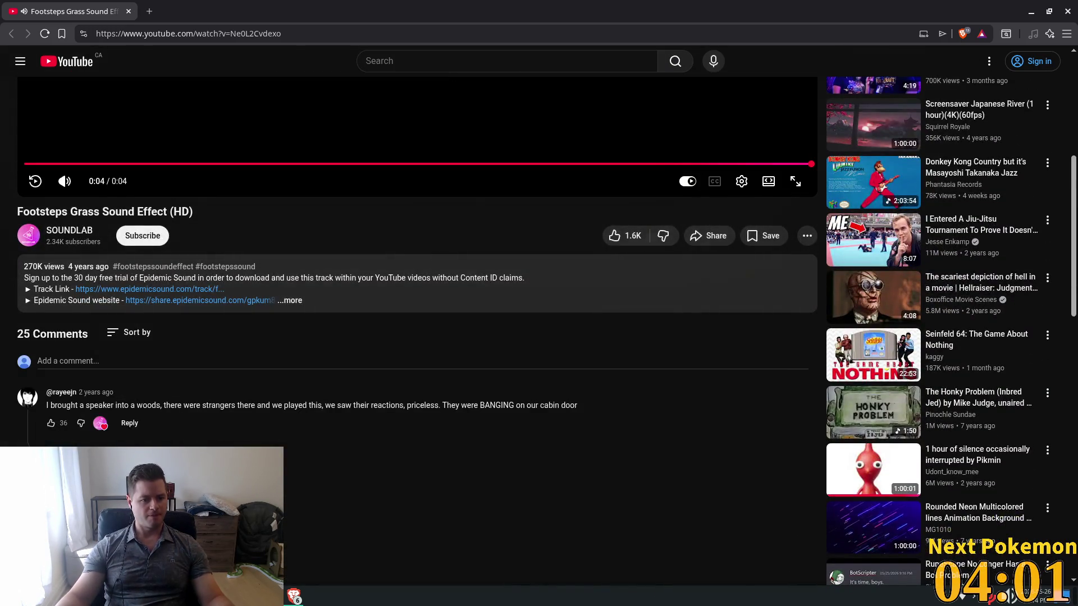
scroll(94, 433, up, 6)
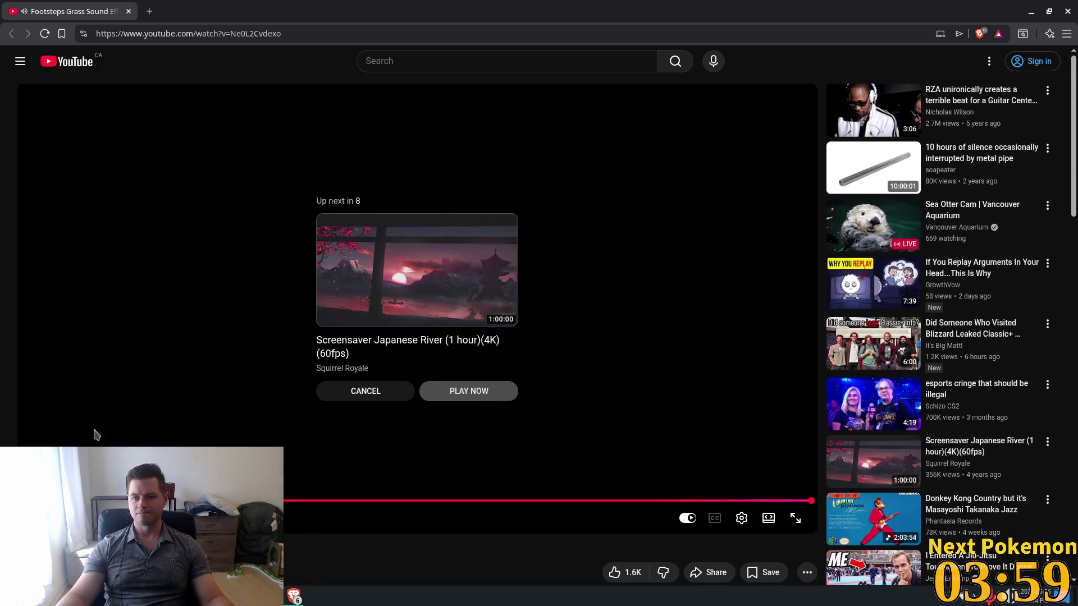
key(alt+Tab)
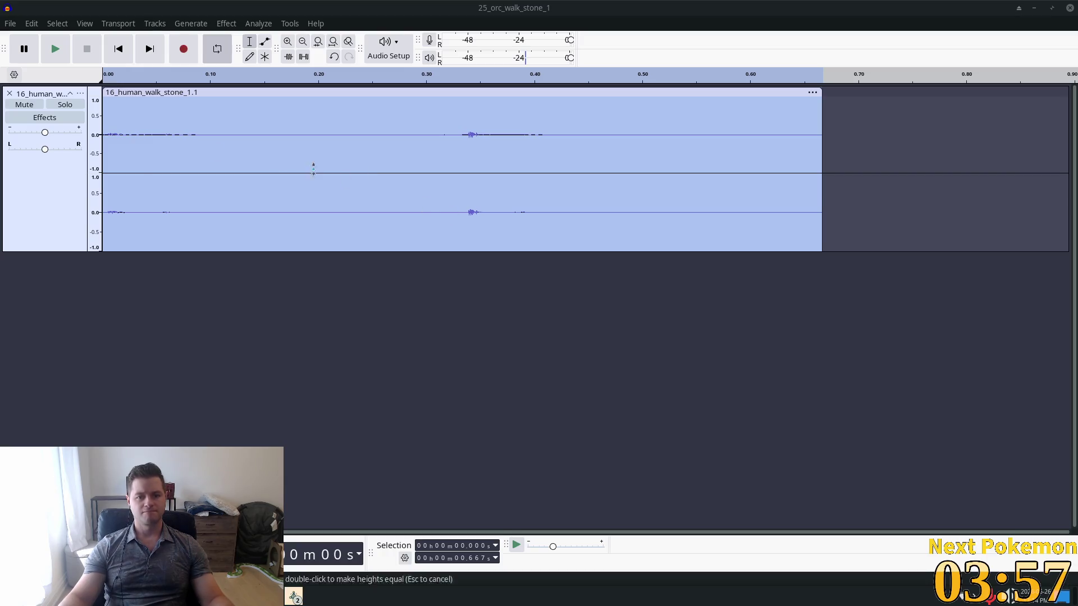
Check Audio Setup and the Effect submenus without applying anything, then list the Alchemy game windows.
click(388, 50)
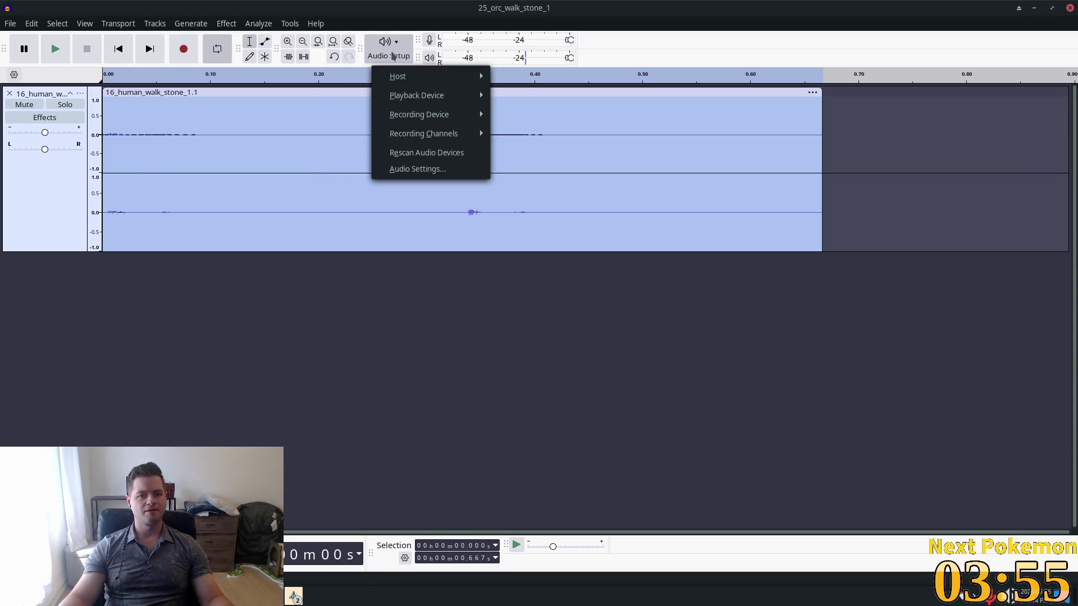
click(176, 29)
click(225, 23)
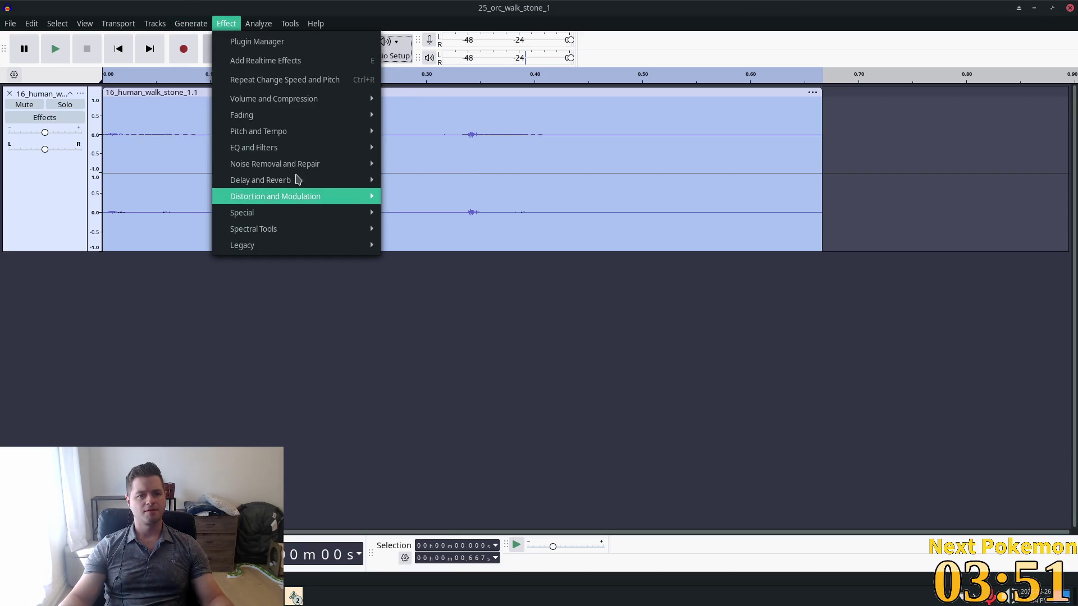
mouse_move(303, 139)
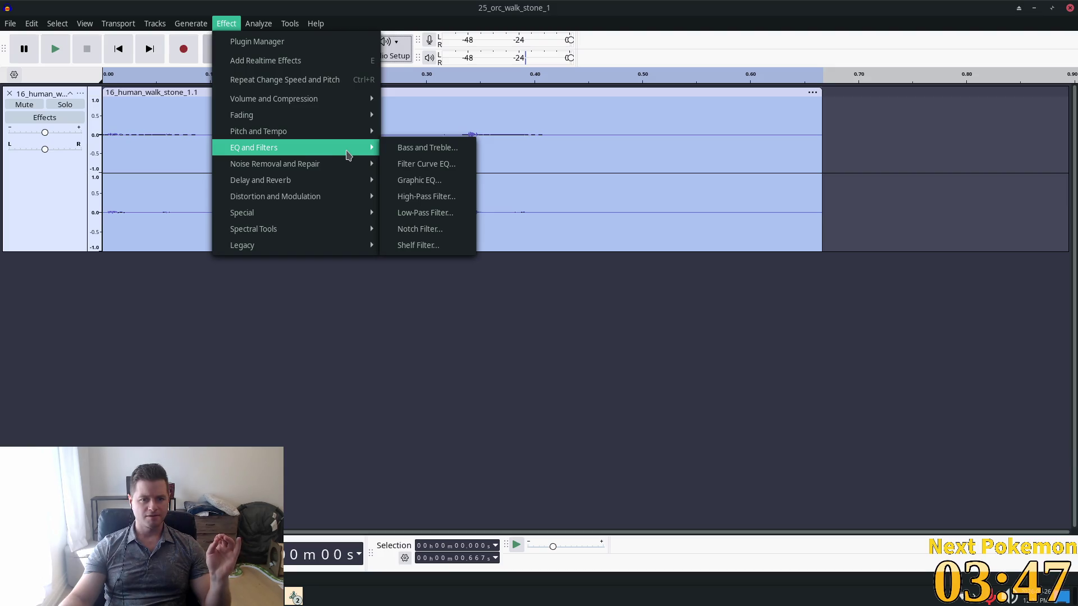
mouse_move(332, 198)
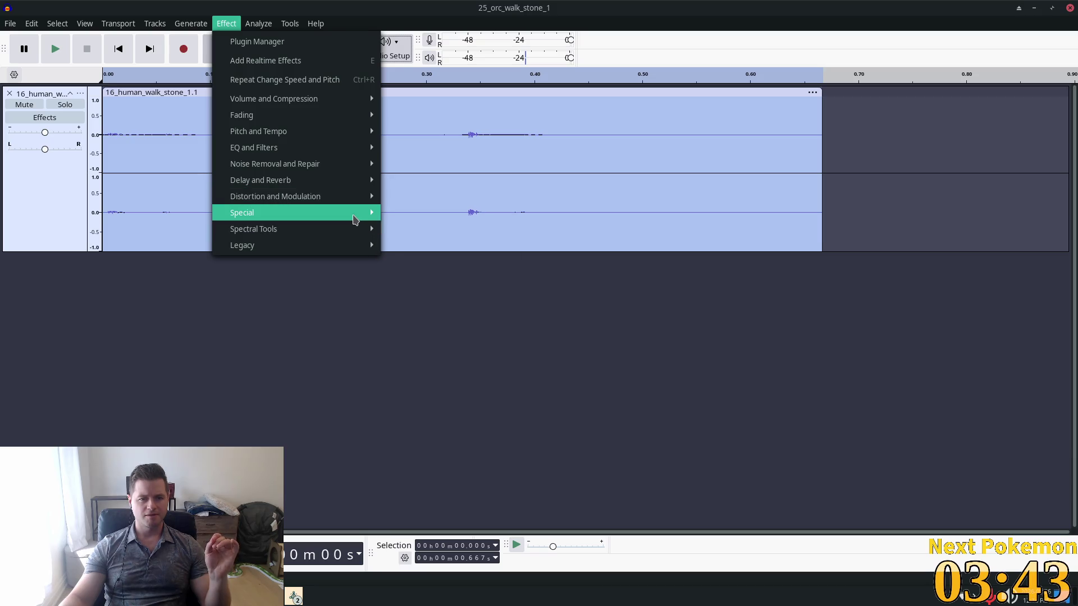
mouse_move(354, 219)
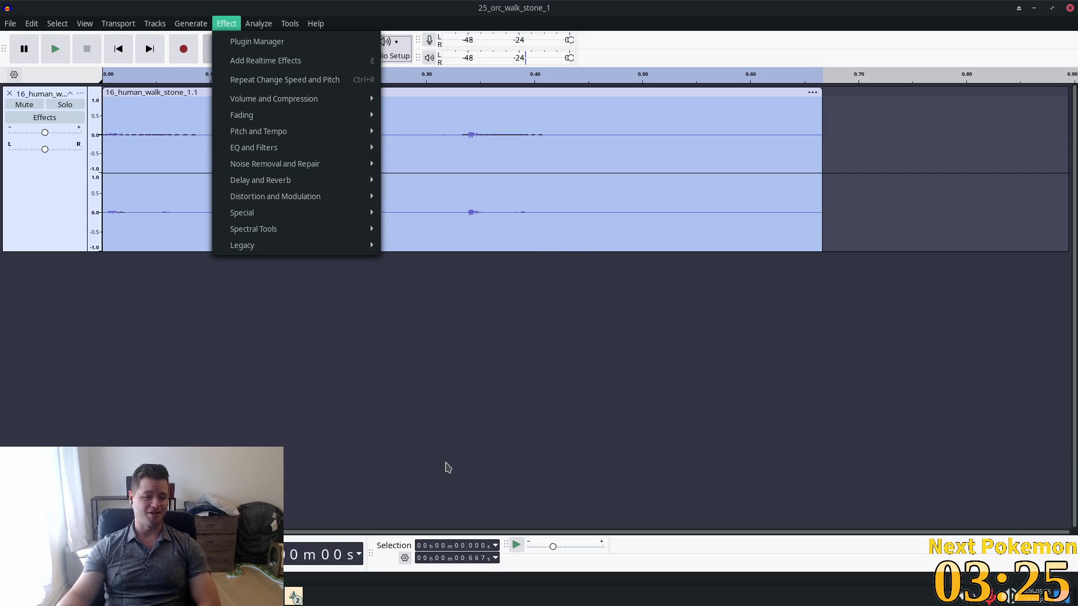
key(Escape)
click(294, 596)
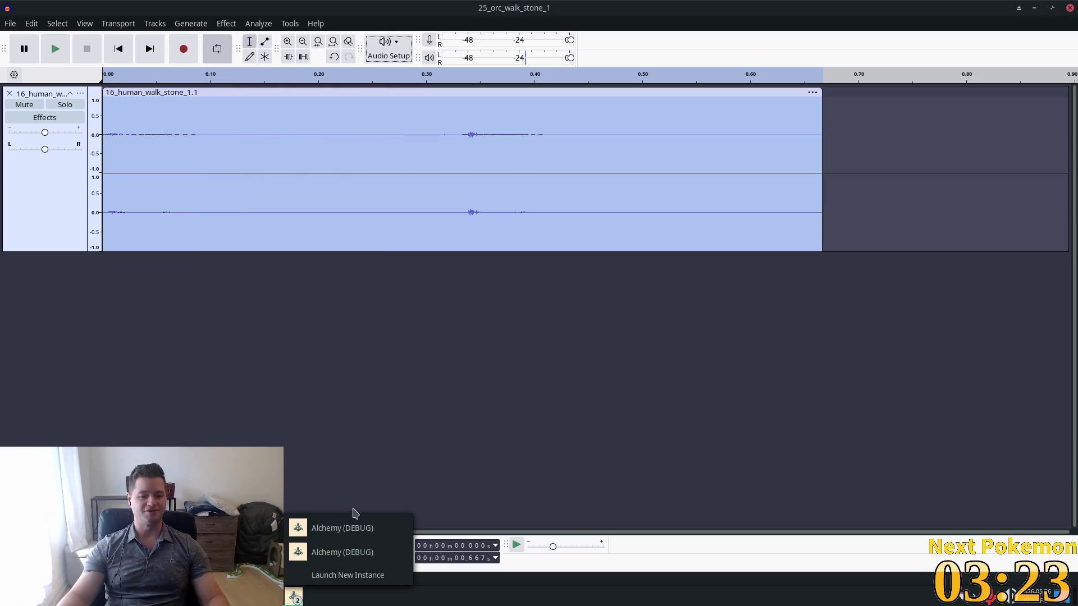
Bring the Alchemy (DEBUG) window forward and walk the character right and up behind the red barn.
click(351, 526)
key(Right)
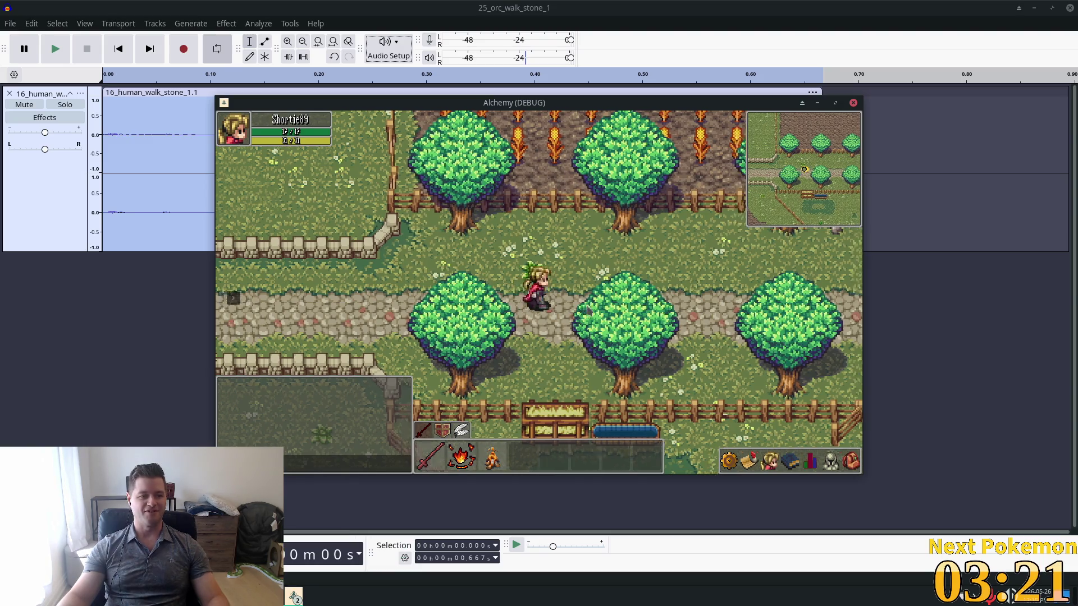
key(Right)
key(Up)
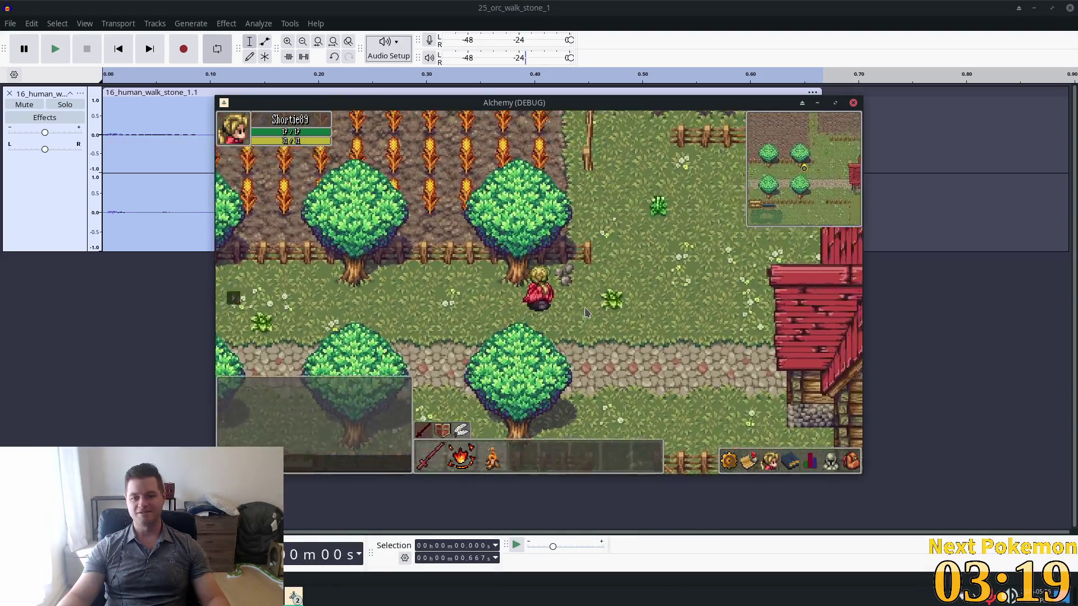
key(Right)
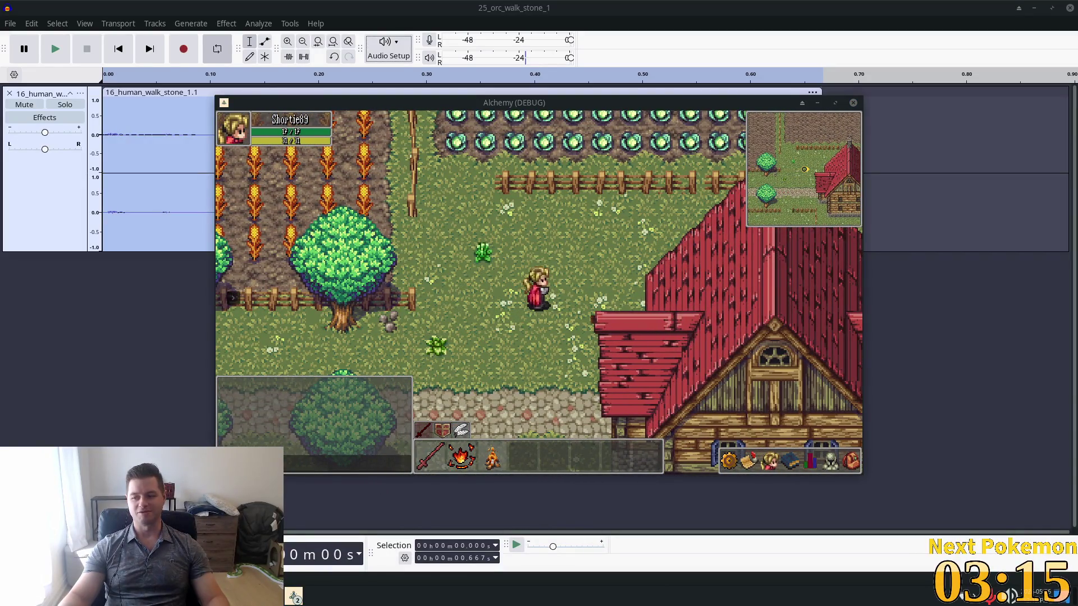
key(Right)
key(Up)
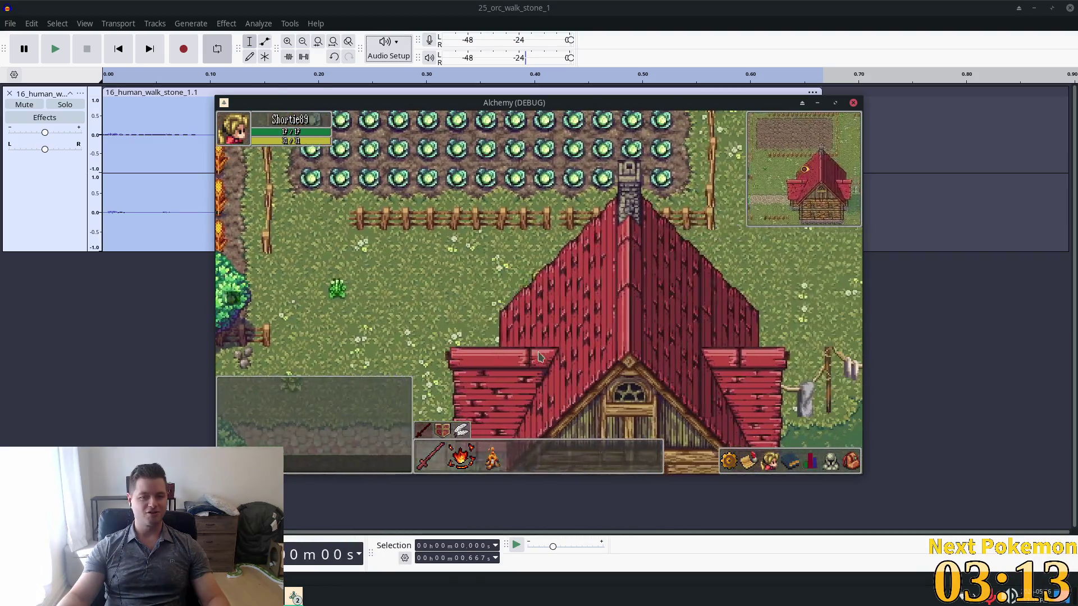
Walk past the barn and tree into the open grass field, then close the game.
key(Right)
key(Up)
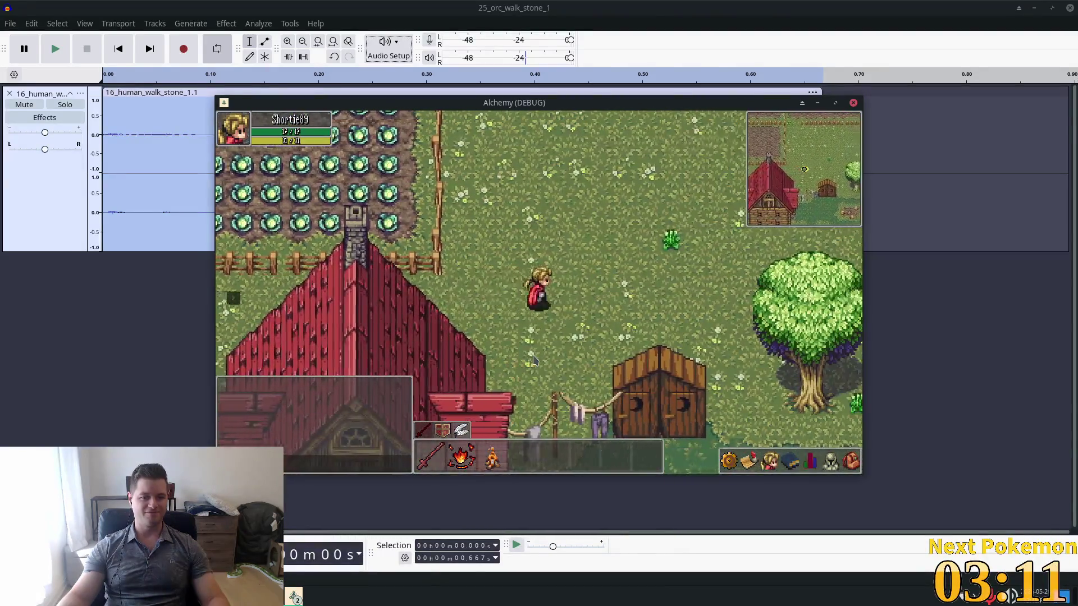
key(Right)
key(Up)
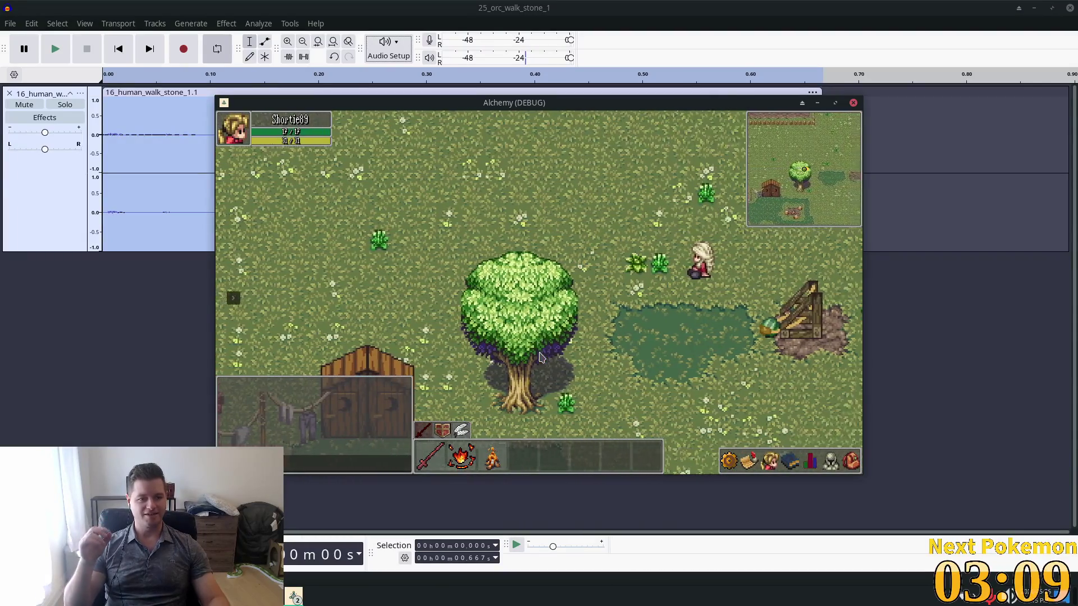
key(Right)
key(Up)
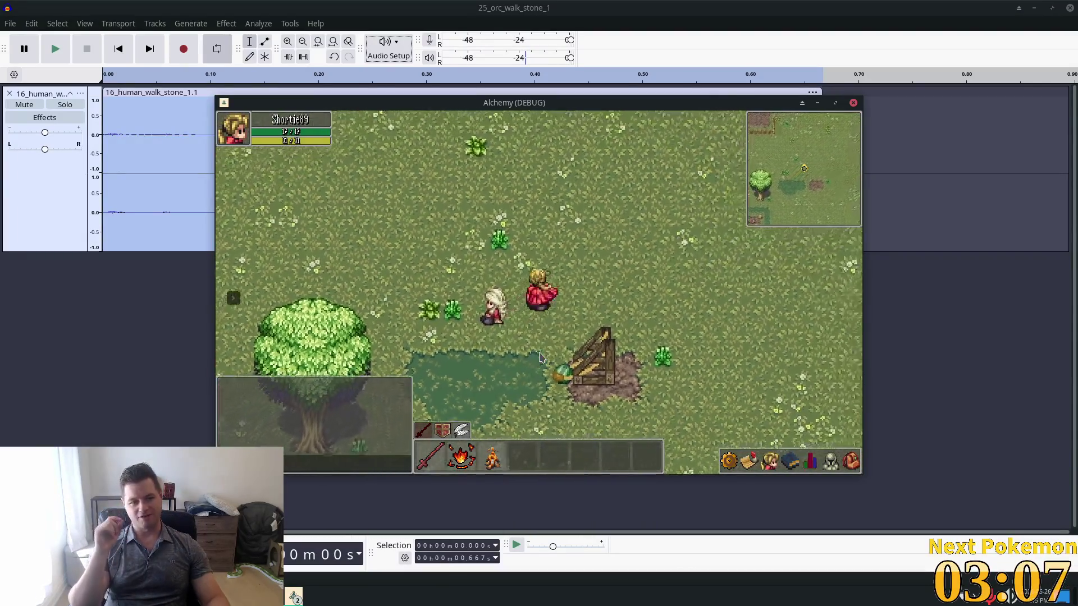
key(Right)
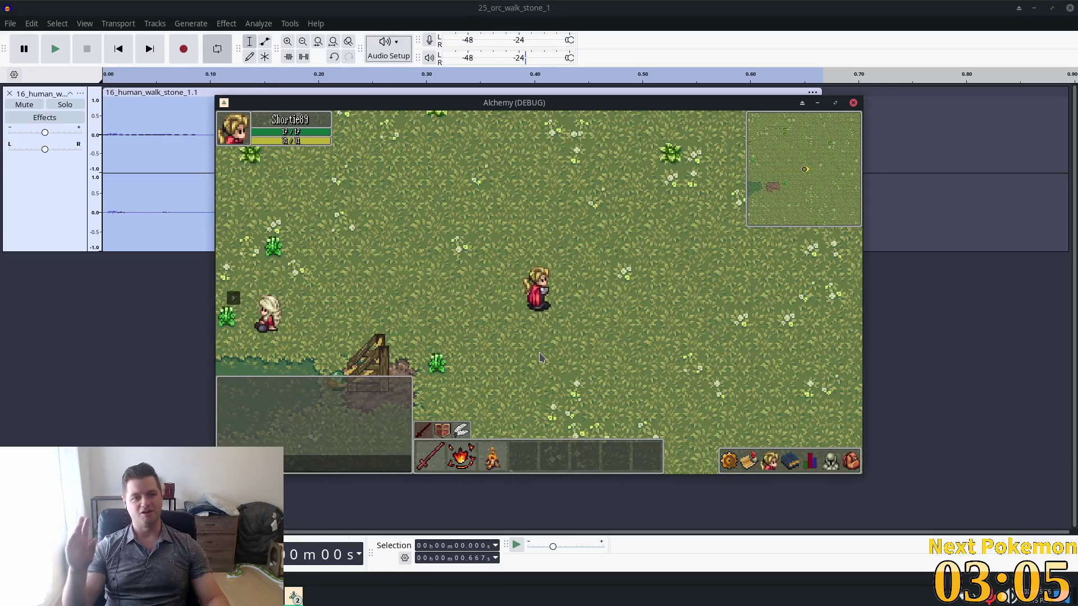
key(alt+F4)
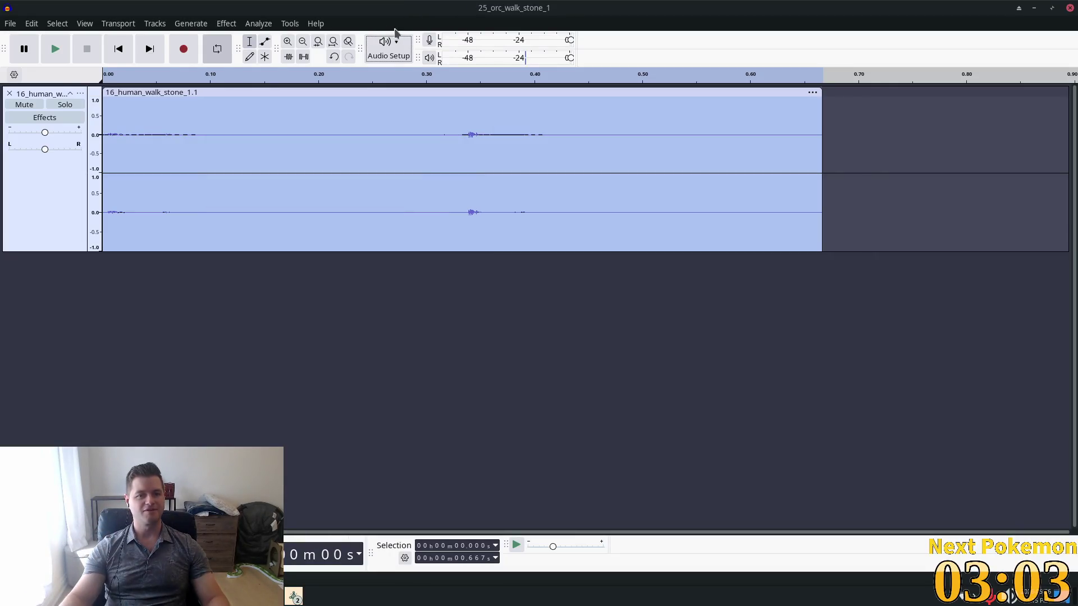
Preview the Distortion effect settings on the footstep clip, then cancel without applying.
click(223, 26)
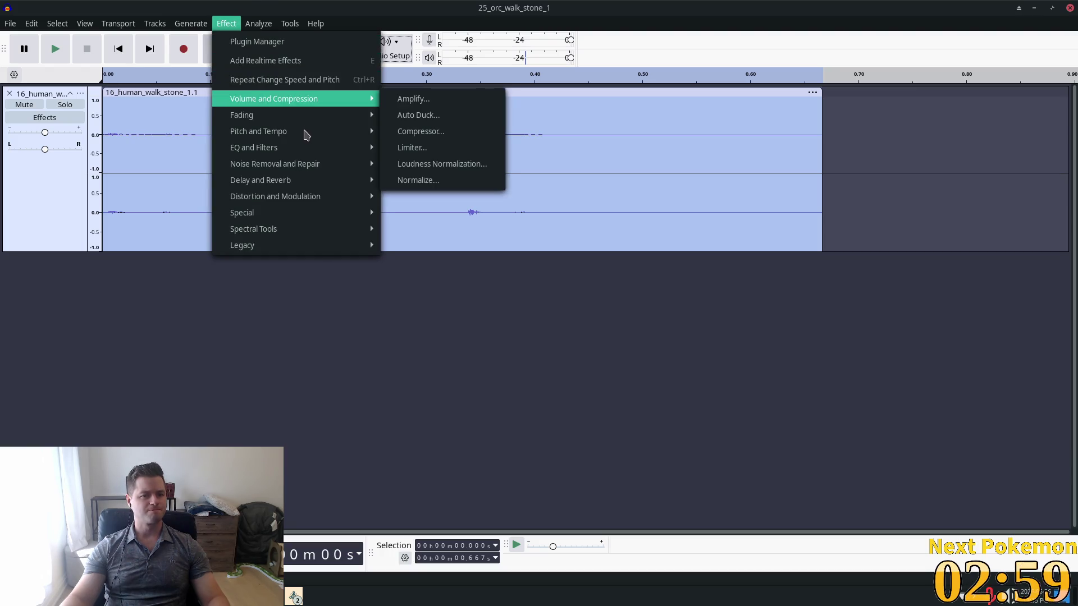
mouse_move(271, 130)
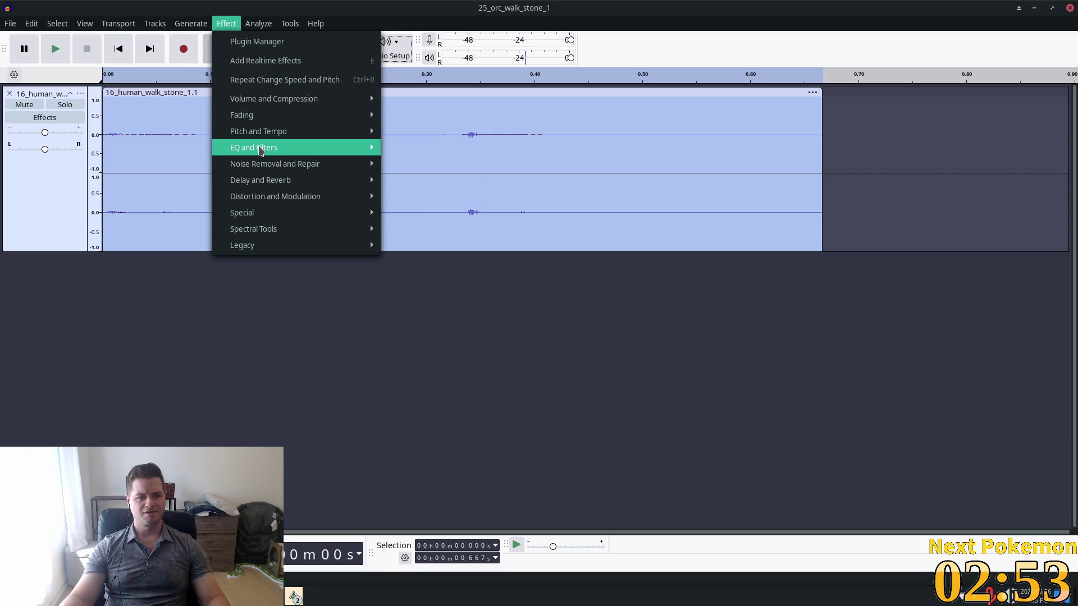
mouse_move(265, 148)
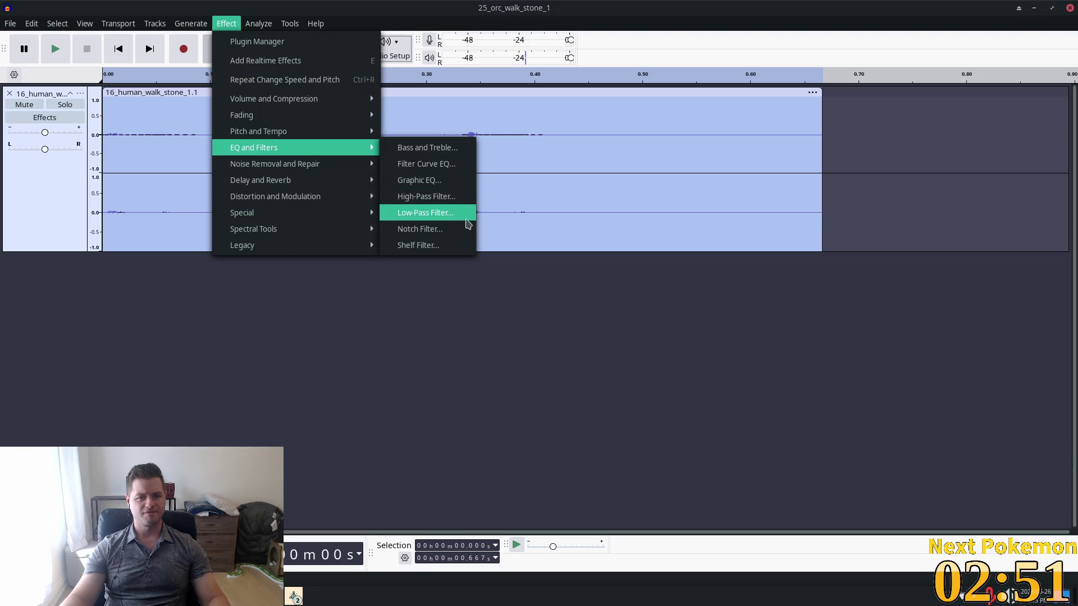
mouse_move(290, 172)
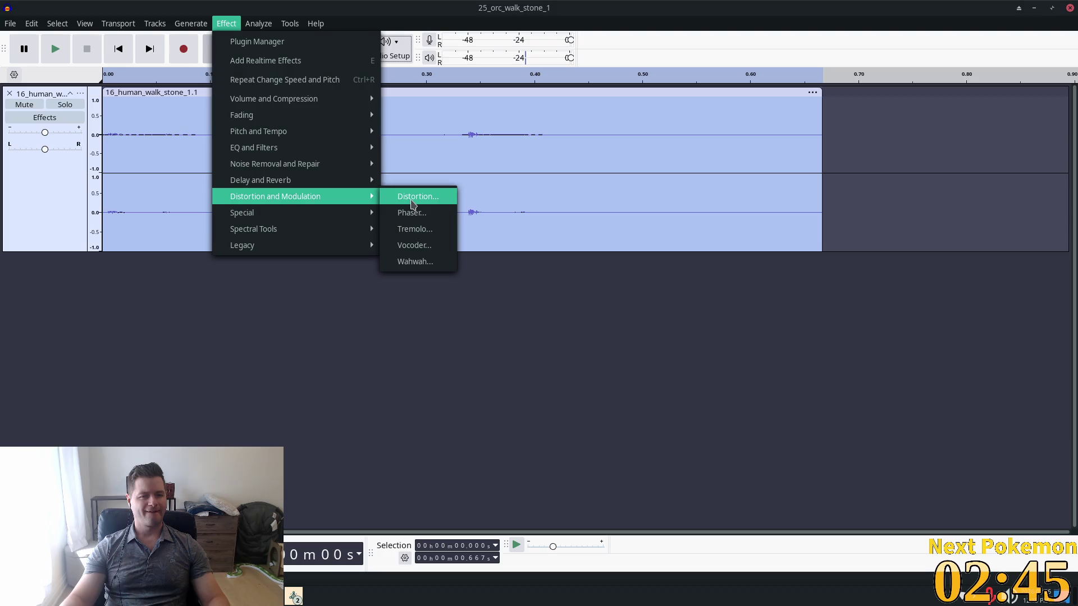
click(413, 203)
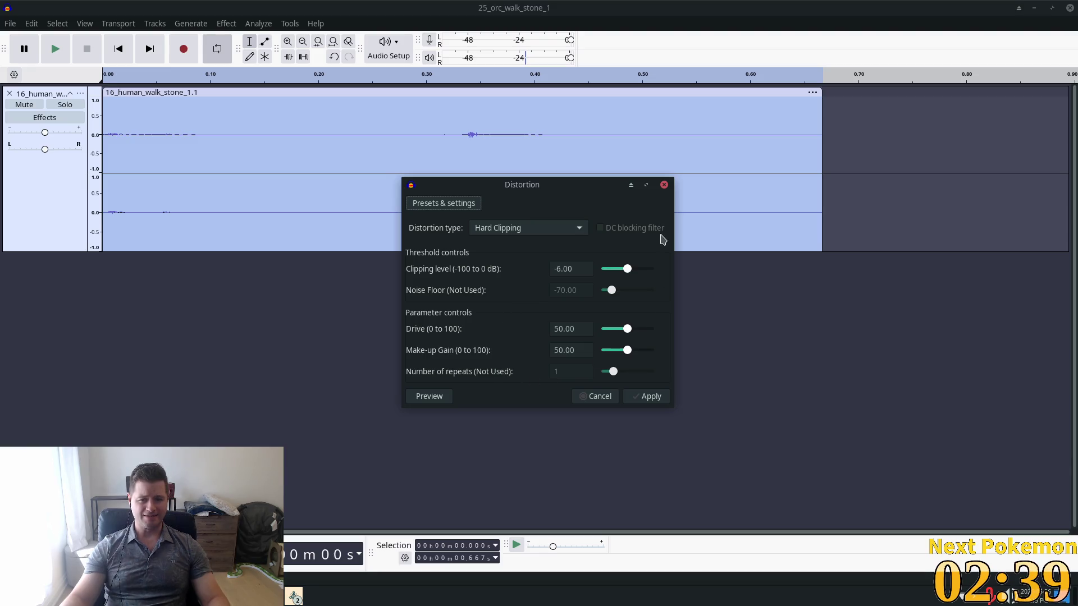
click(663, 186)
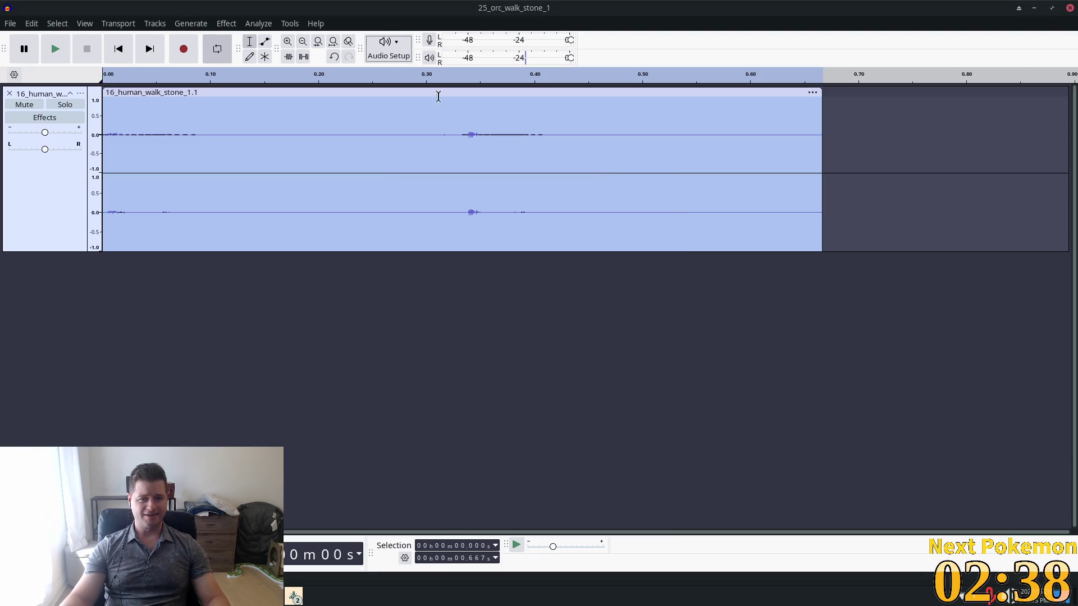
Browse the Tracks and Analyze menus, close them, and list the Alchemy (DEBUG) windows.
click(162, 27)
mouse_move(190, 27)
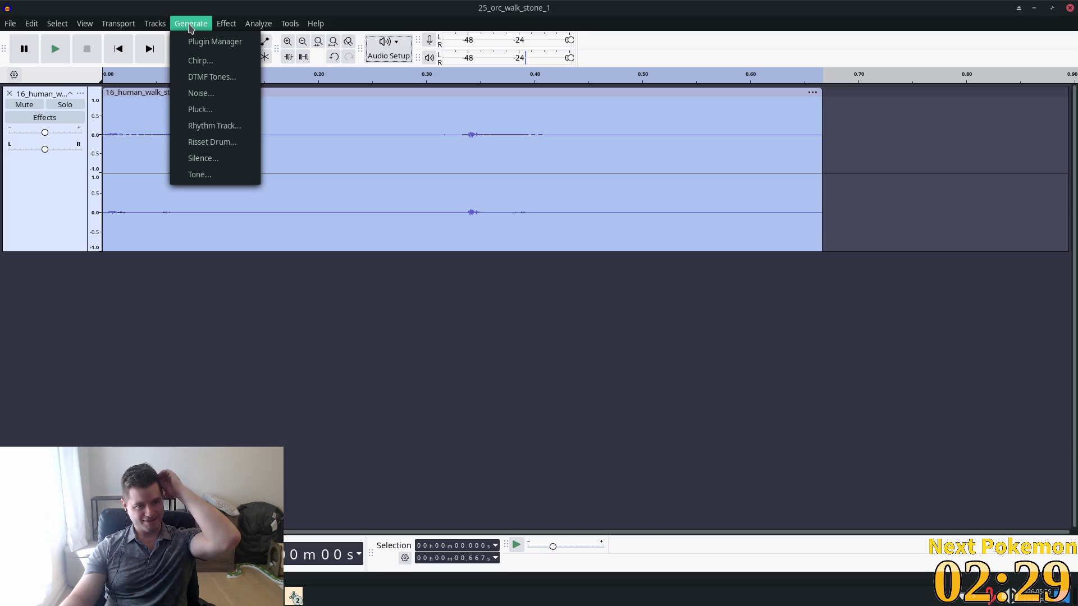
mouse_move(261, 28)
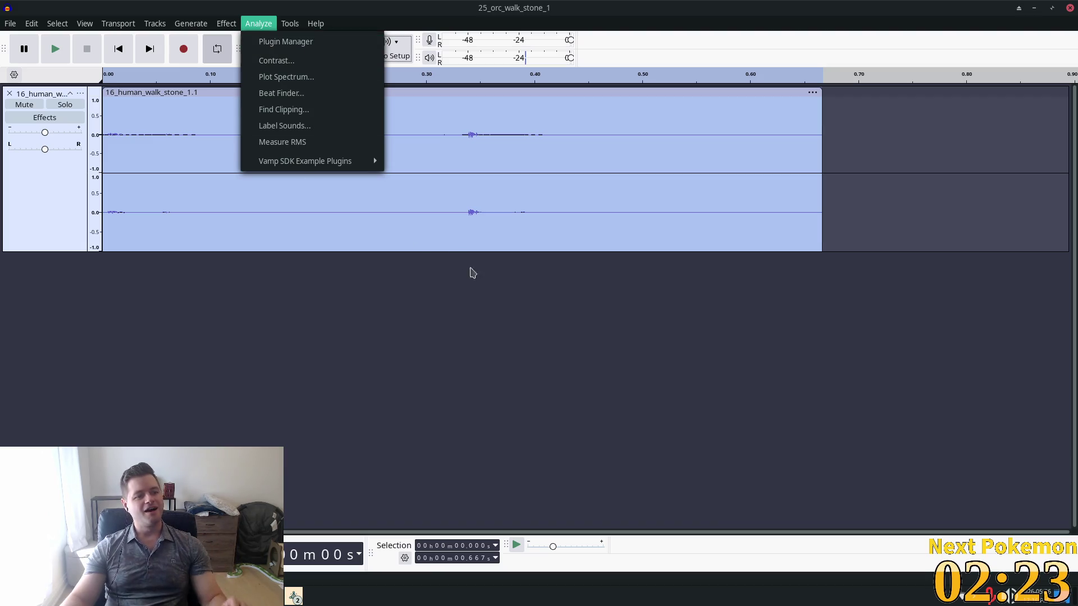
click(534, 359)
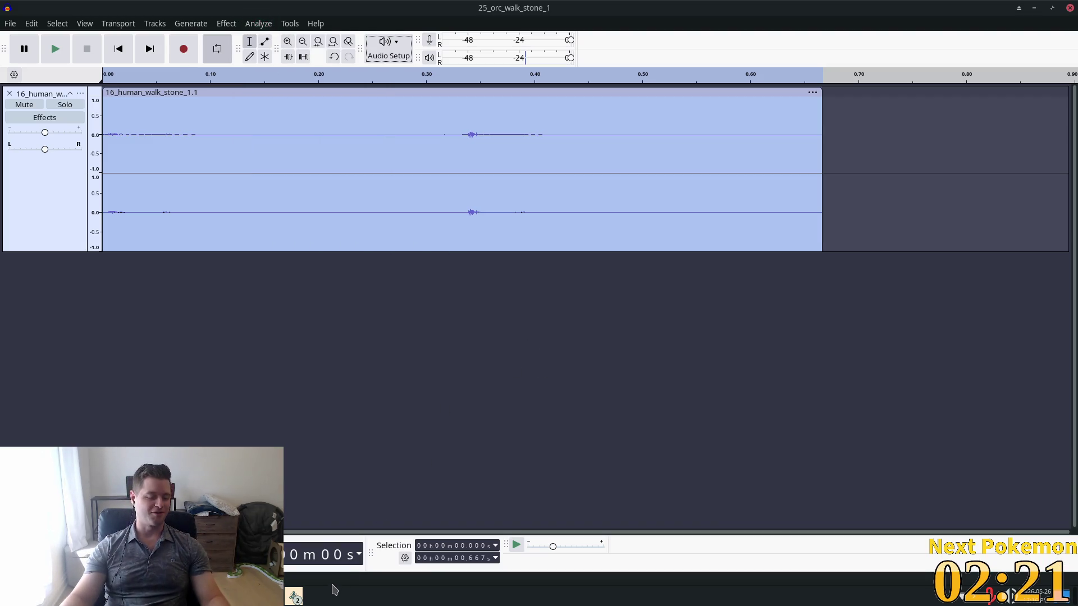
click(294, 596)
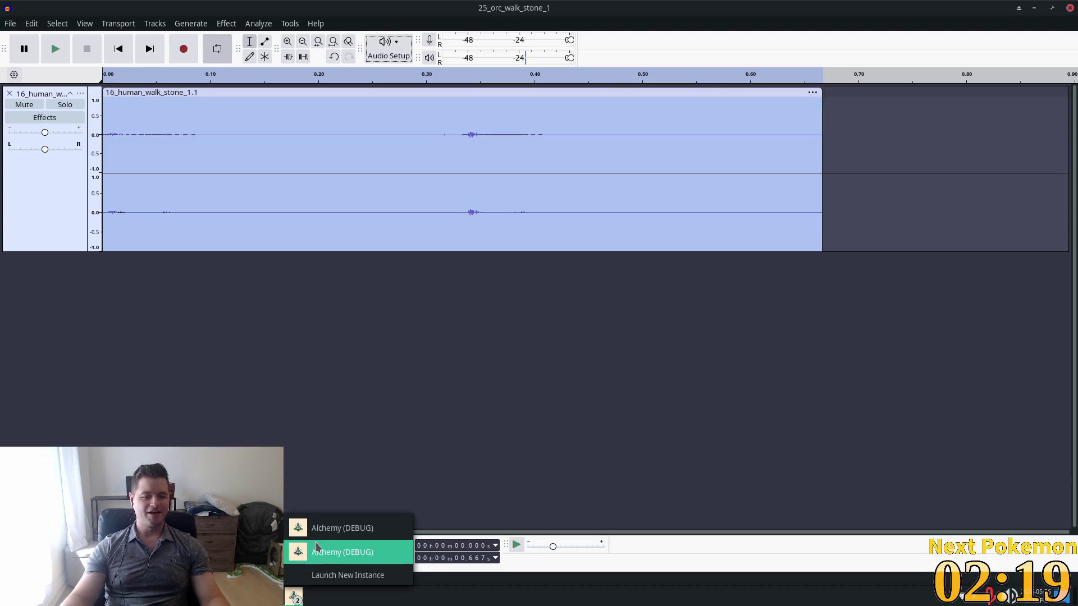
Bring the Alchemy game to the front and walk left past the pond, tree and red barn.
click(387, 523)
key(a)
key(s)
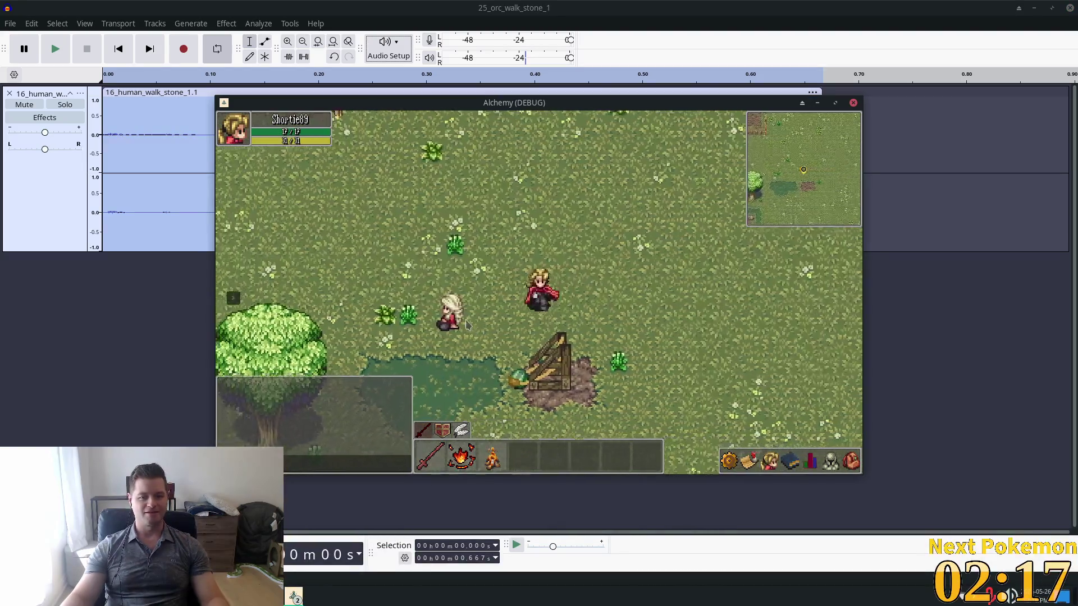
key(a)
key(w)
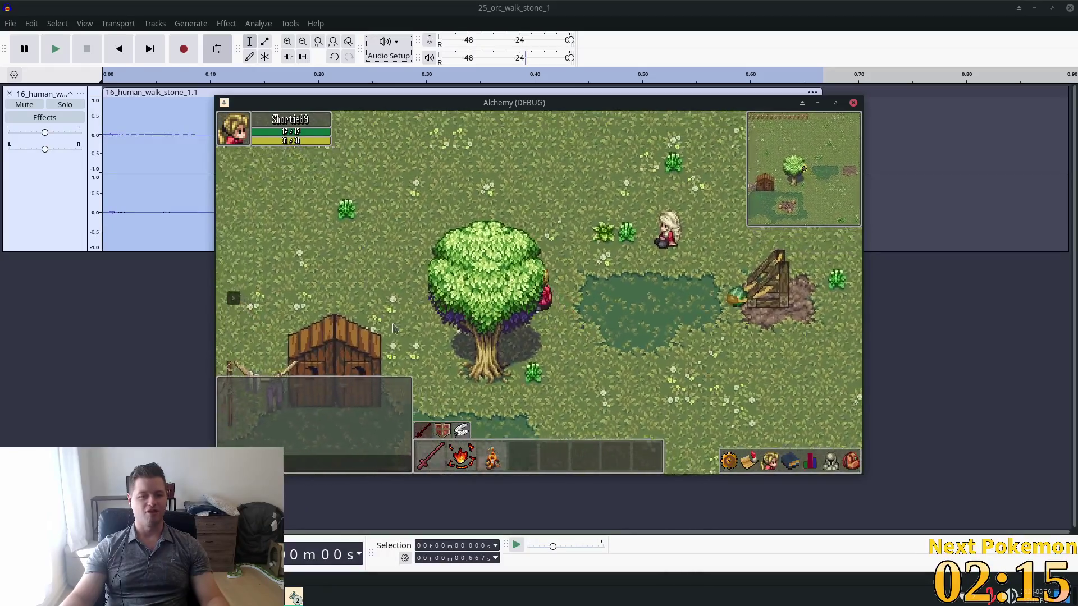
key(a)
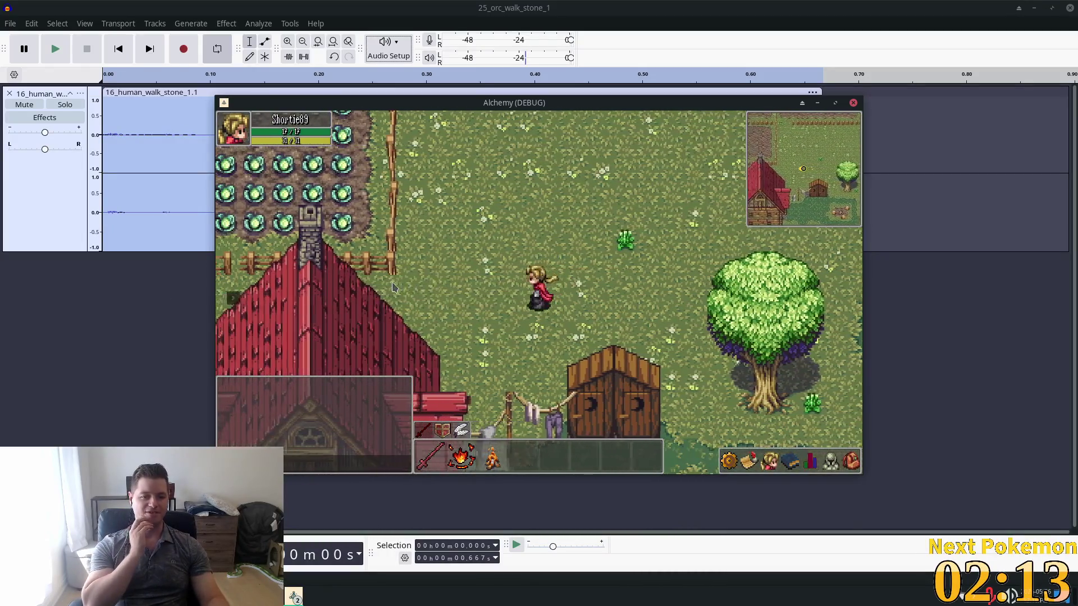
key(a)
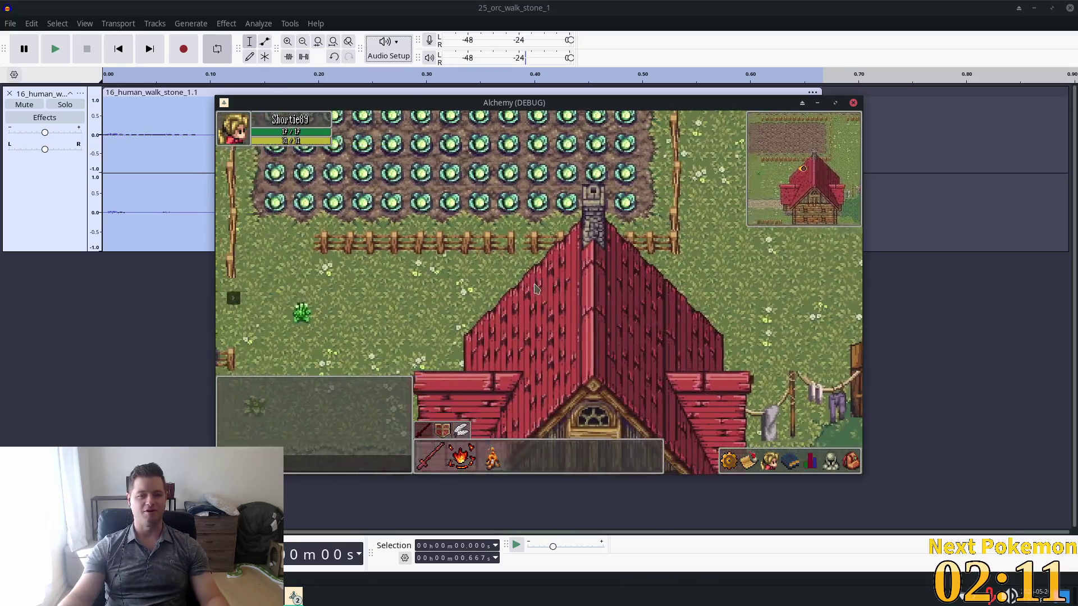
Walk down and left along the crop fields, then stop the game with F8.
key(a)
key(s)
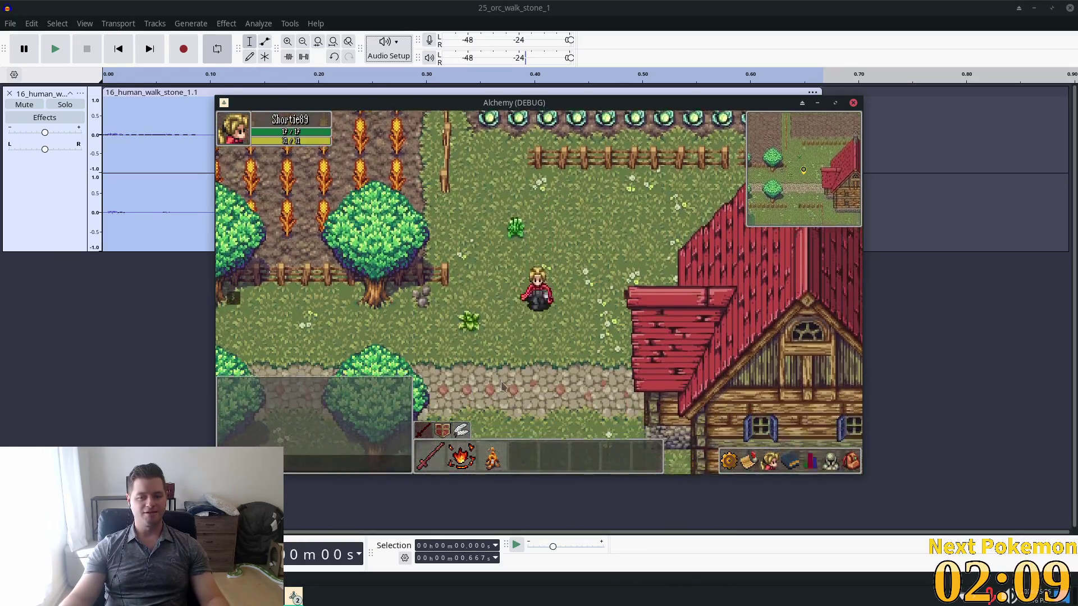
key(a)
key(w)
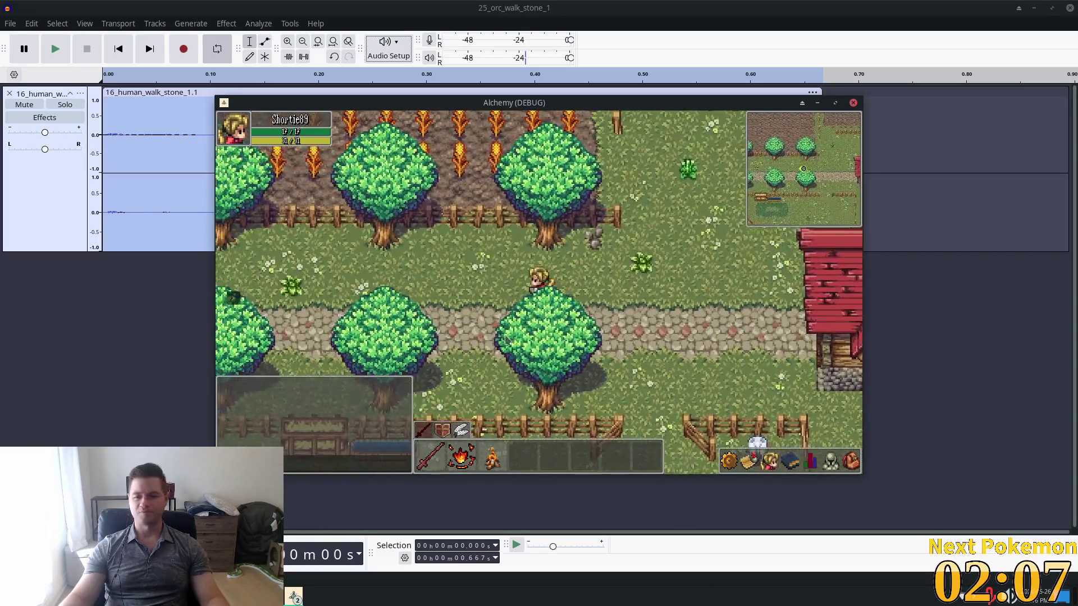
key(F8)
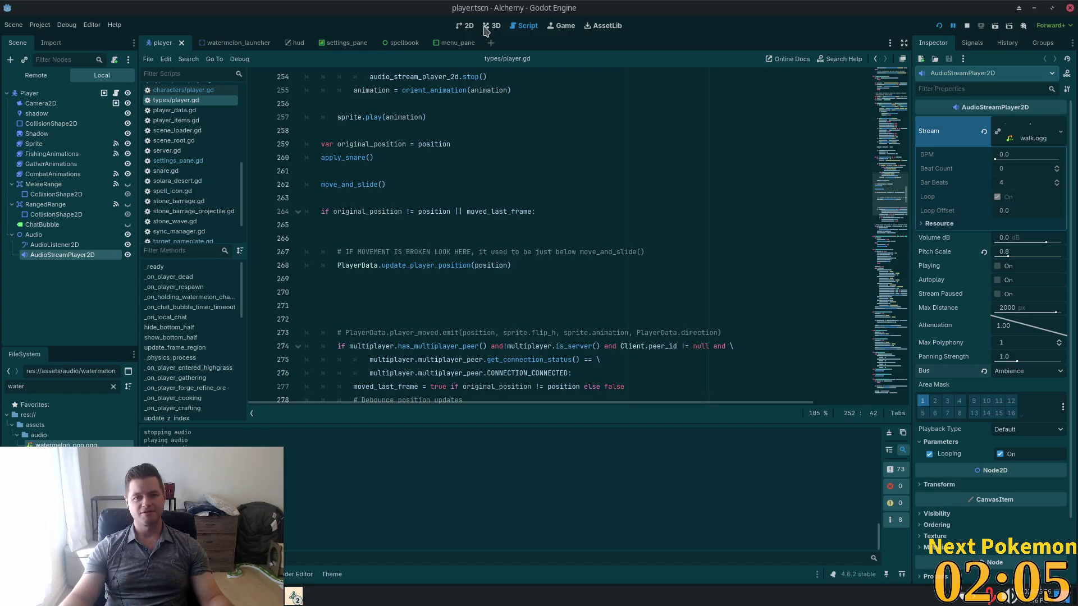
Select the player's Camera2D in 2D view, then quick-open ouros.tscn by searching 'ourou'.
click(465, 25)
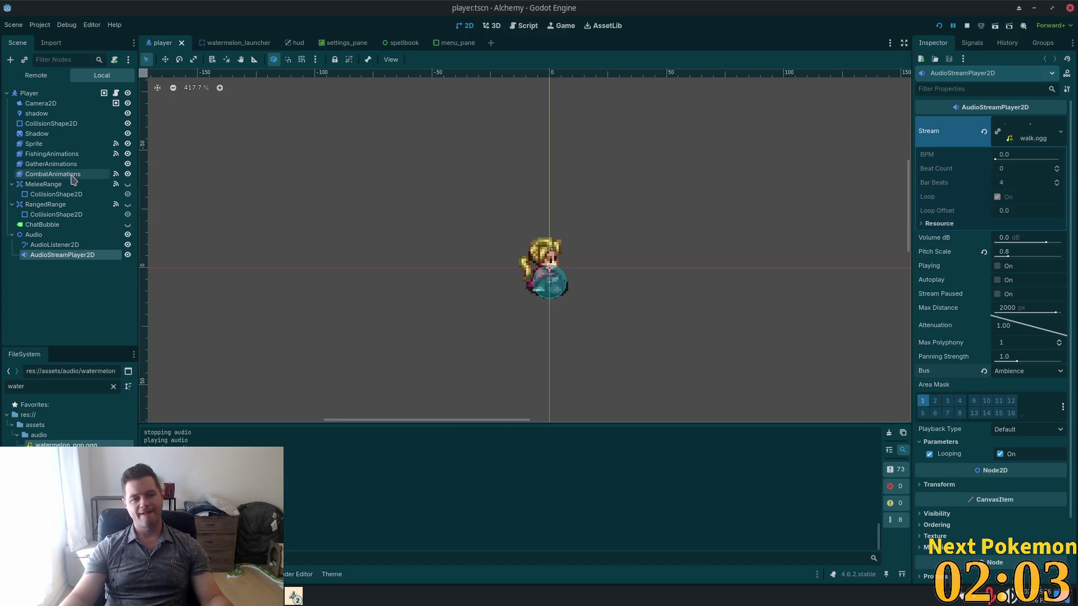
click(96, 104)
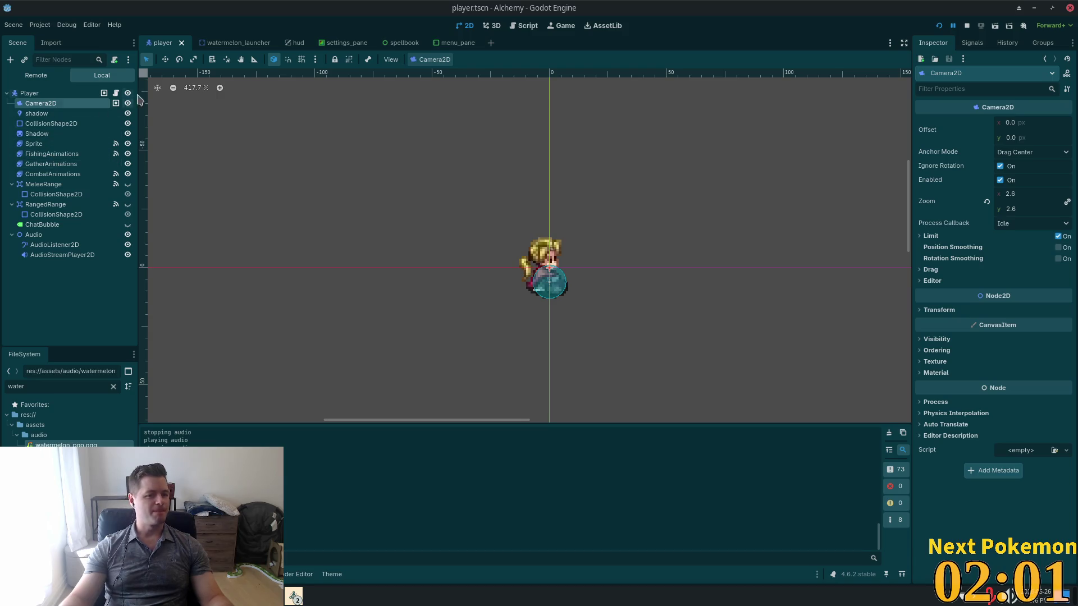
key(shift+alt+o)
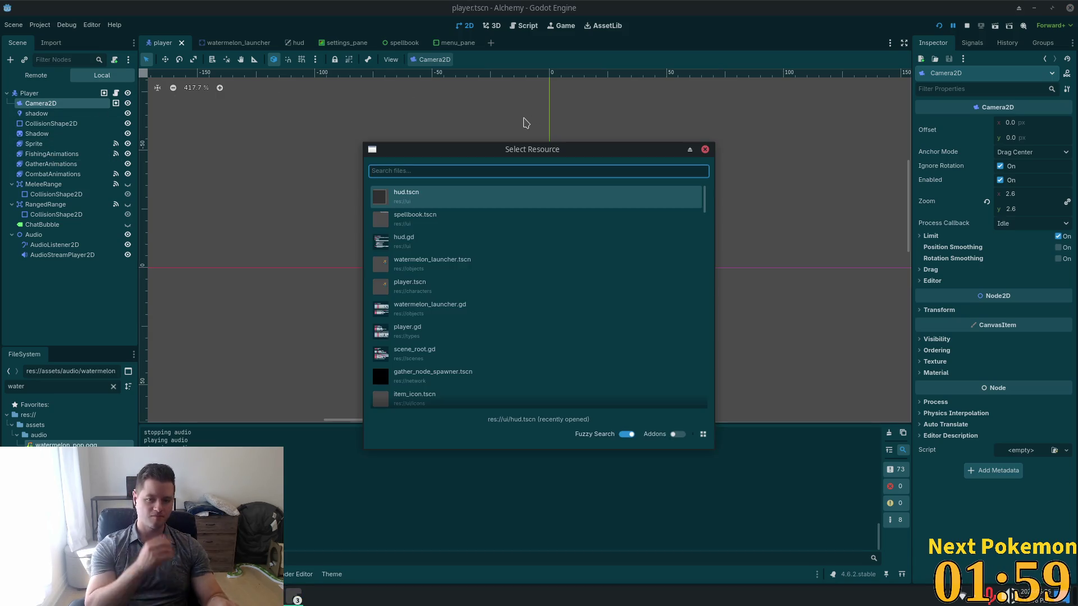
text(ourou)
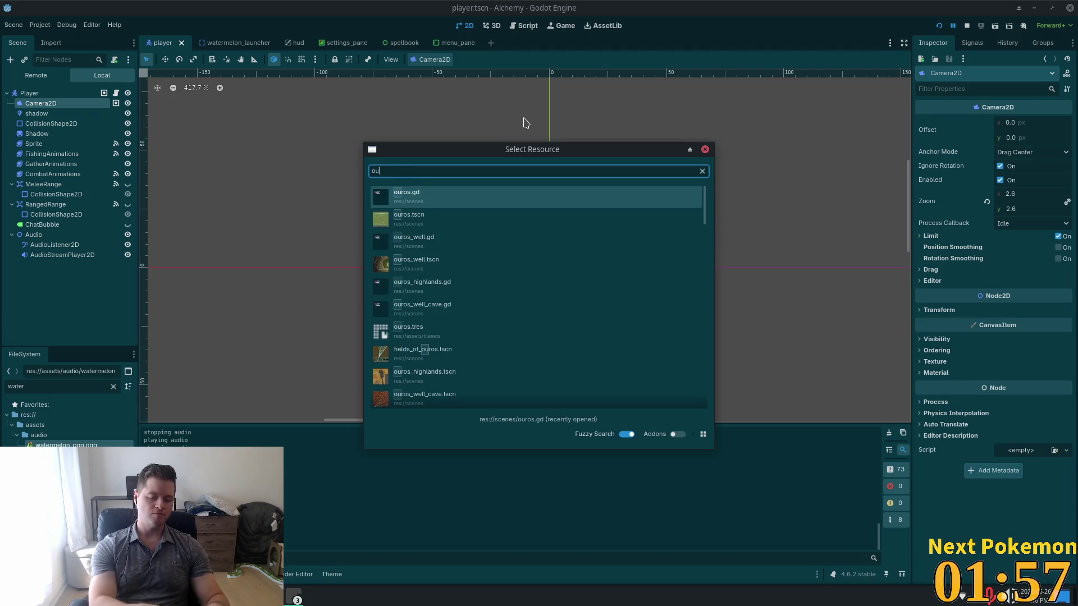
key(Down)
key(Return)
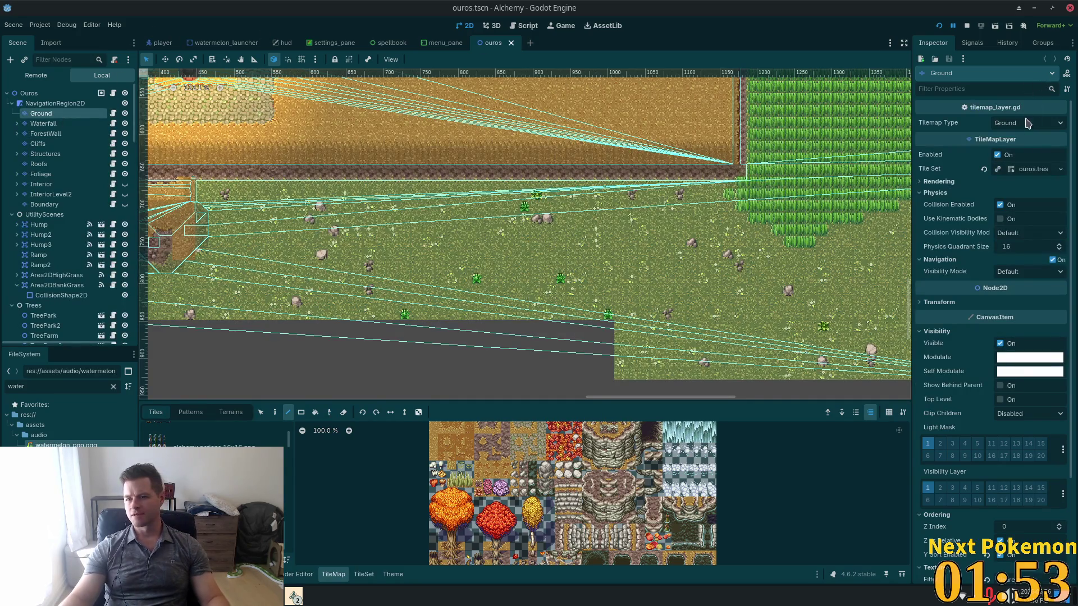
Select atlas tile (2,1) in the ouros TileSet and expand its Terrains, Miscellaneous and Rendering sections.
click(1033, 169)
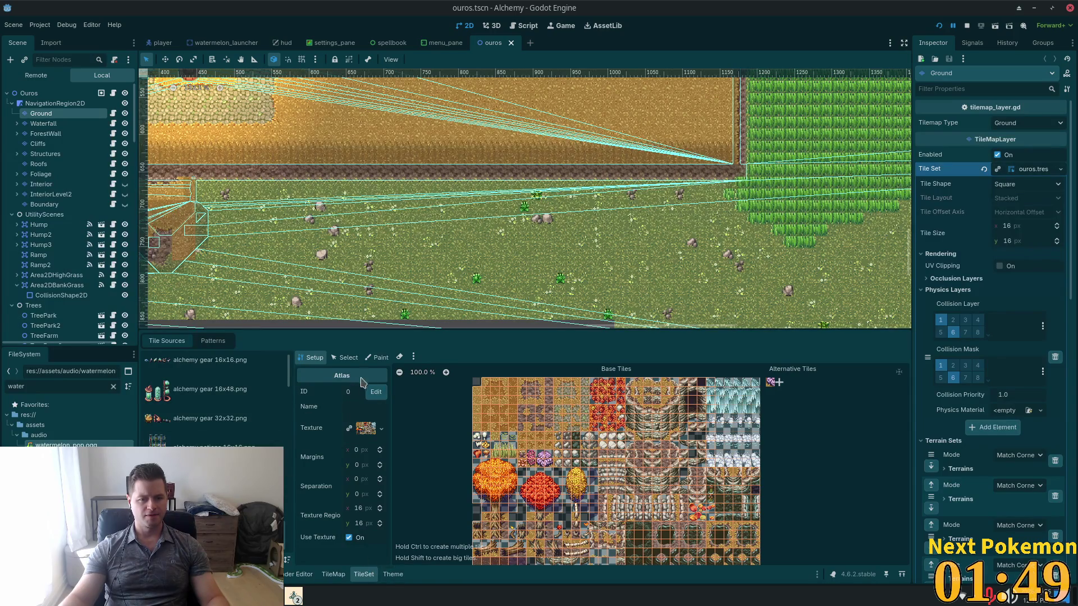
click(345, 357)
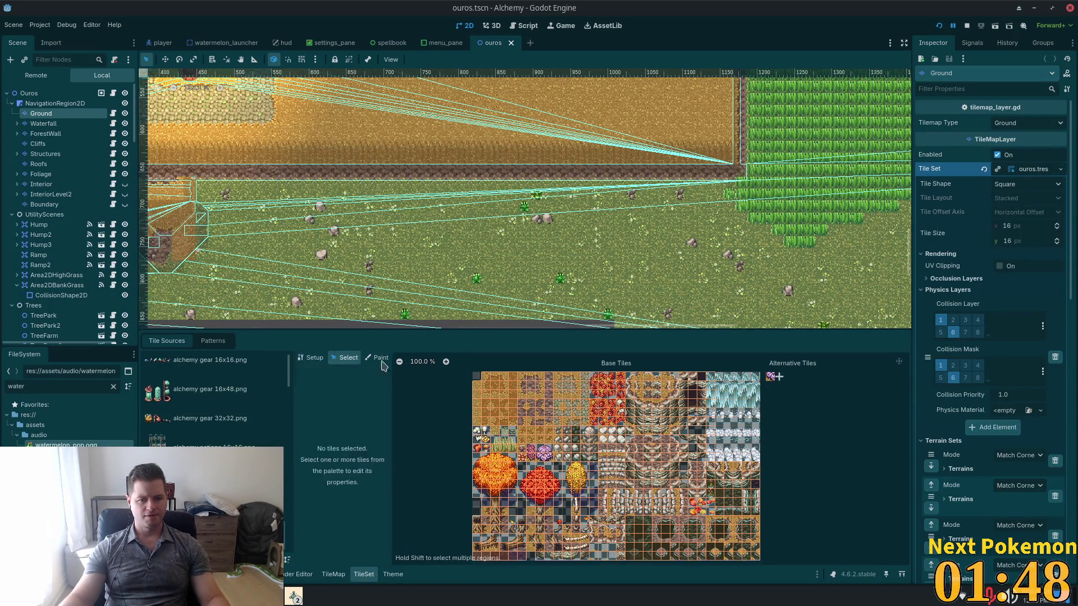
click(494, 388)
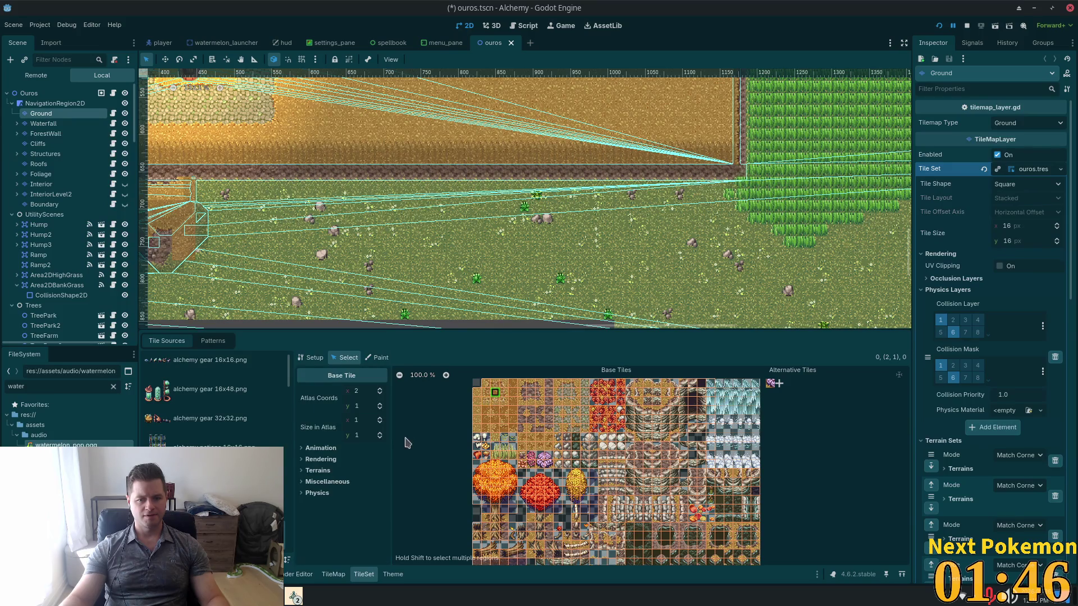
click(339, 470)
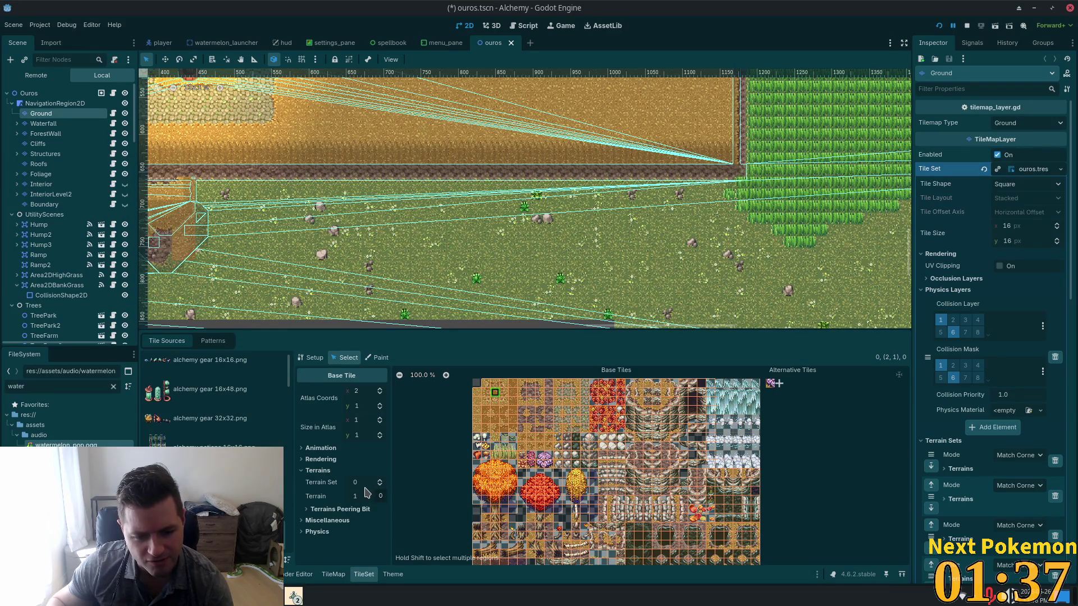
click(327, 521)
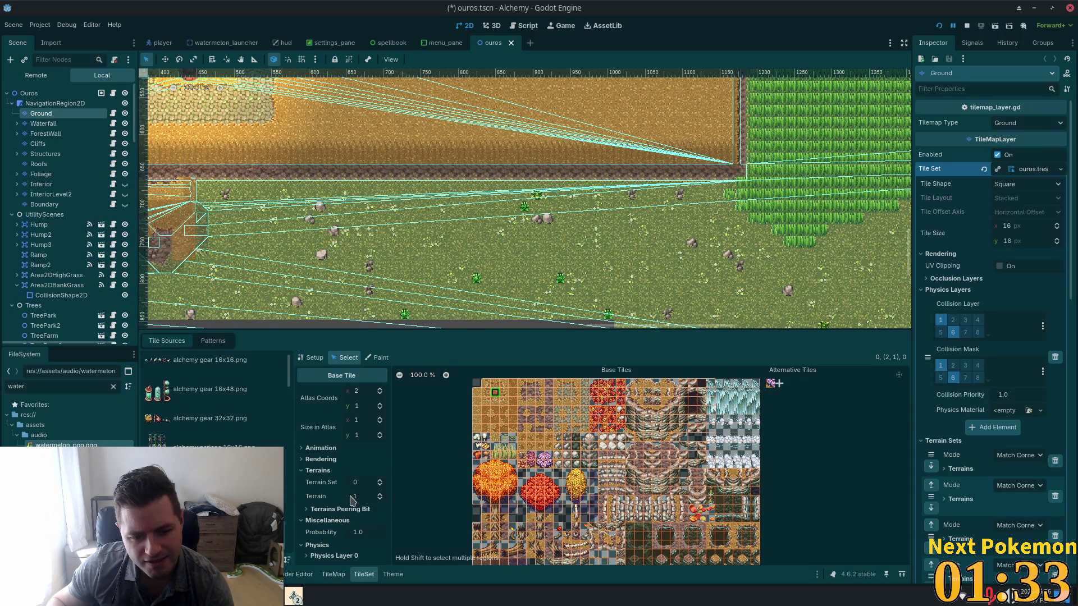
click(320, 459)
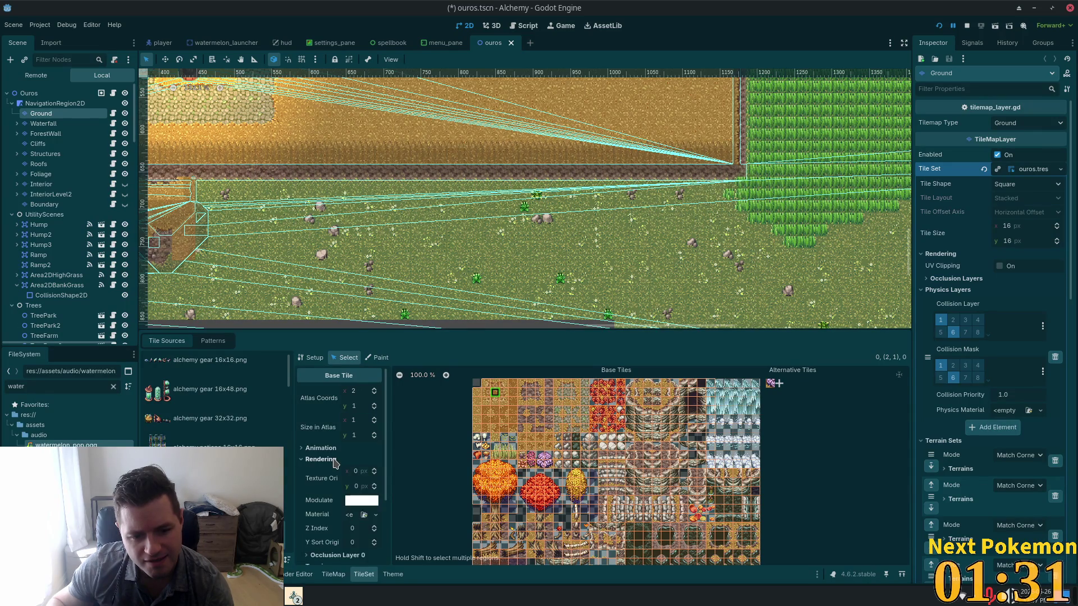
Check the atlas Setup, scroll the tile's properties to Terrains, then enter Paint mode.
click(310, 358)
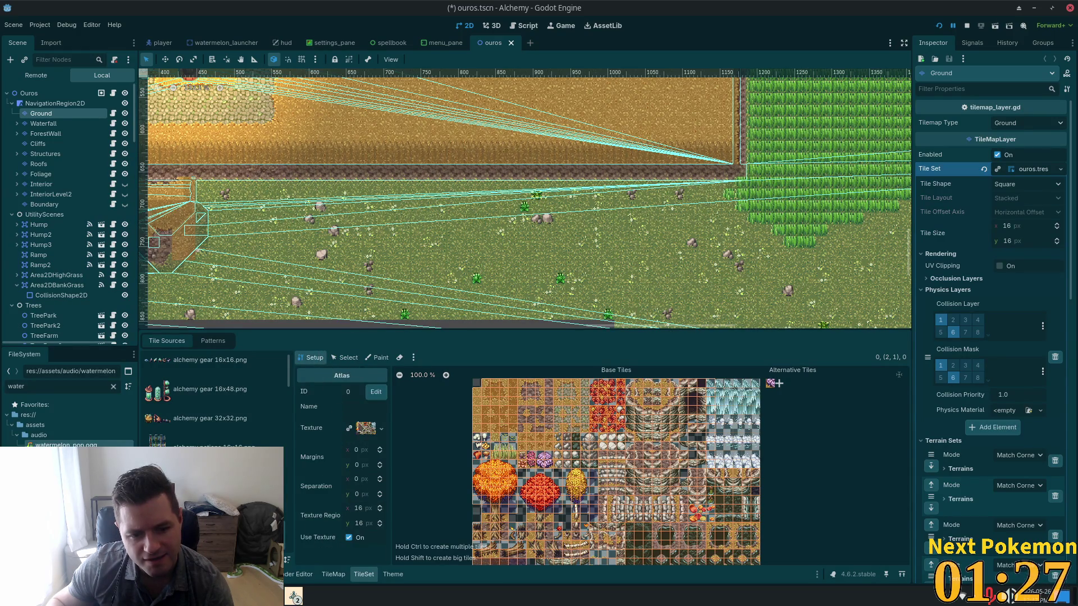
click(345, 359)
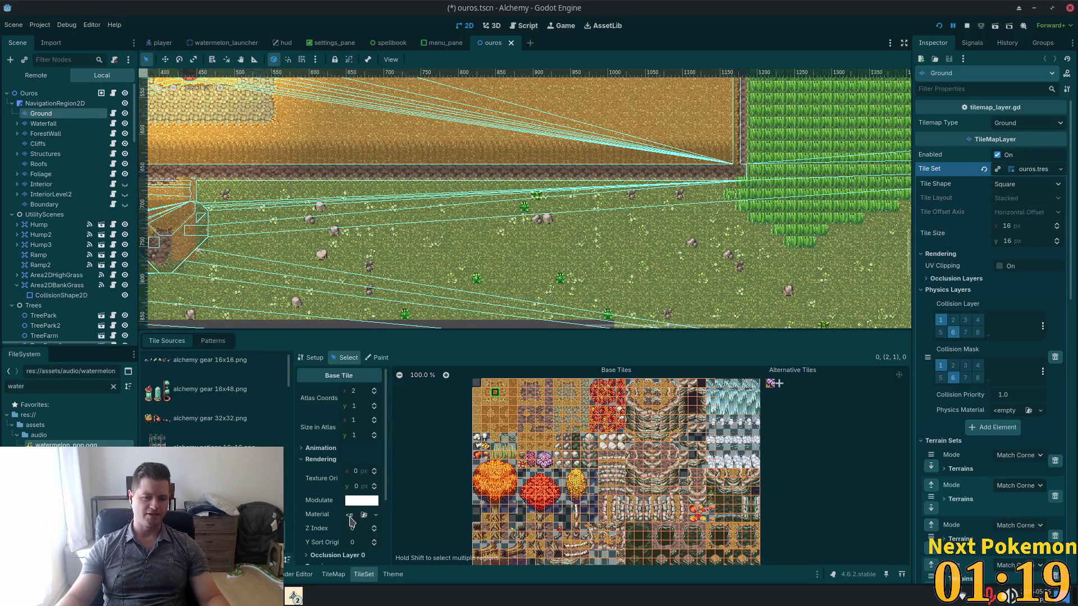
scroll(343, 494, down, 1)
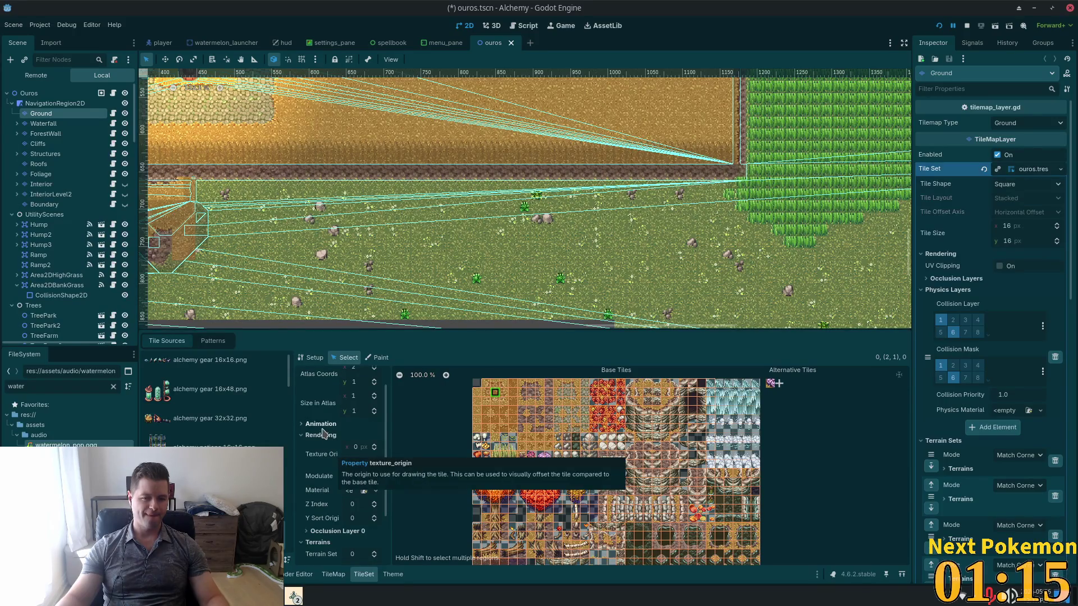
scroll(327, 443, down, 2)
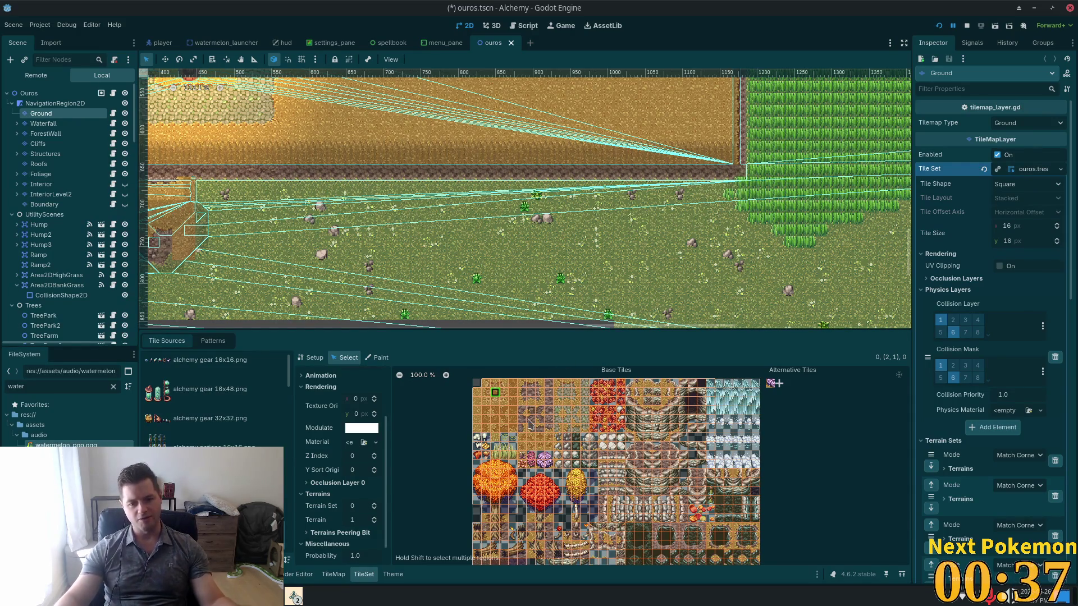
click(378, 358)
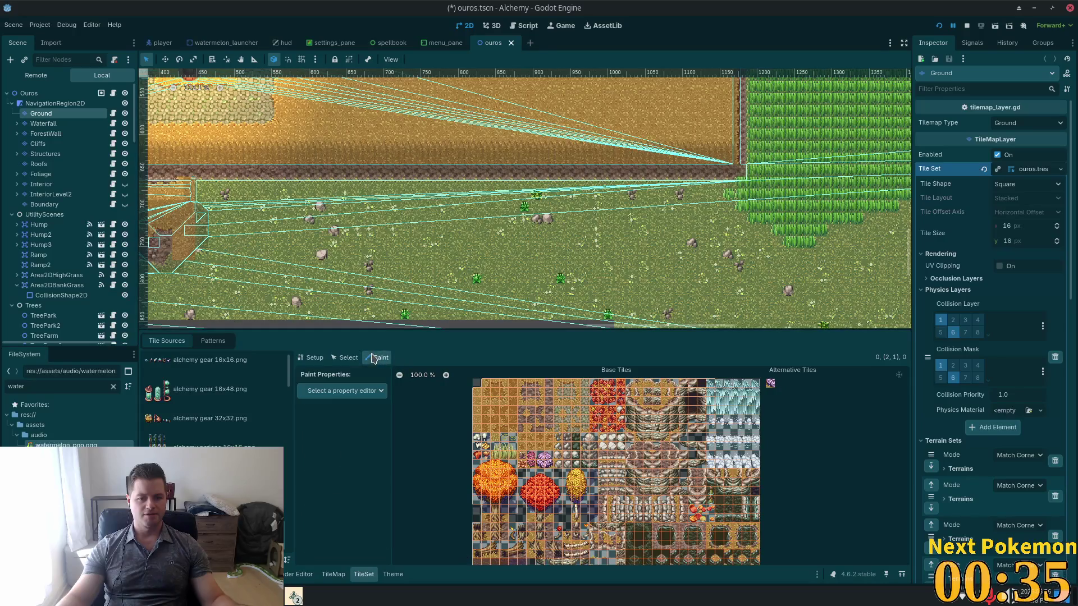
click(360, 391)
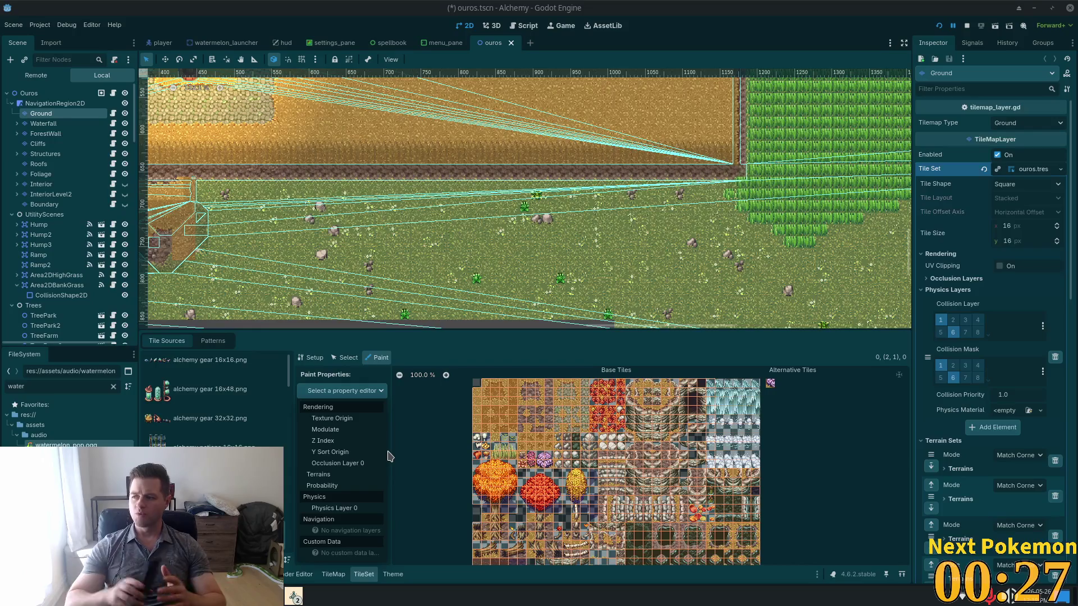
key(Escape)
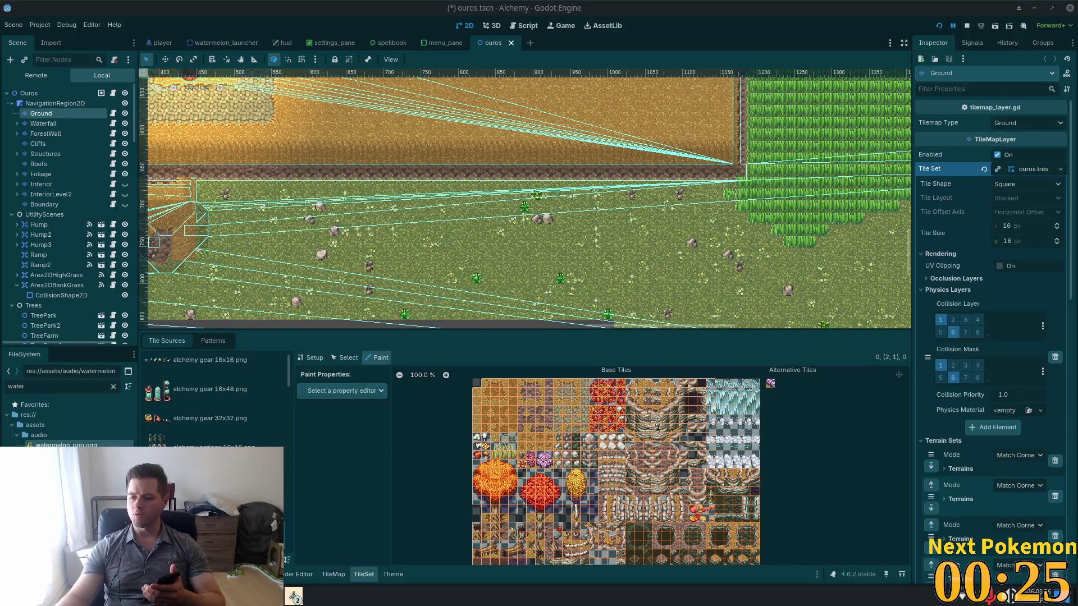
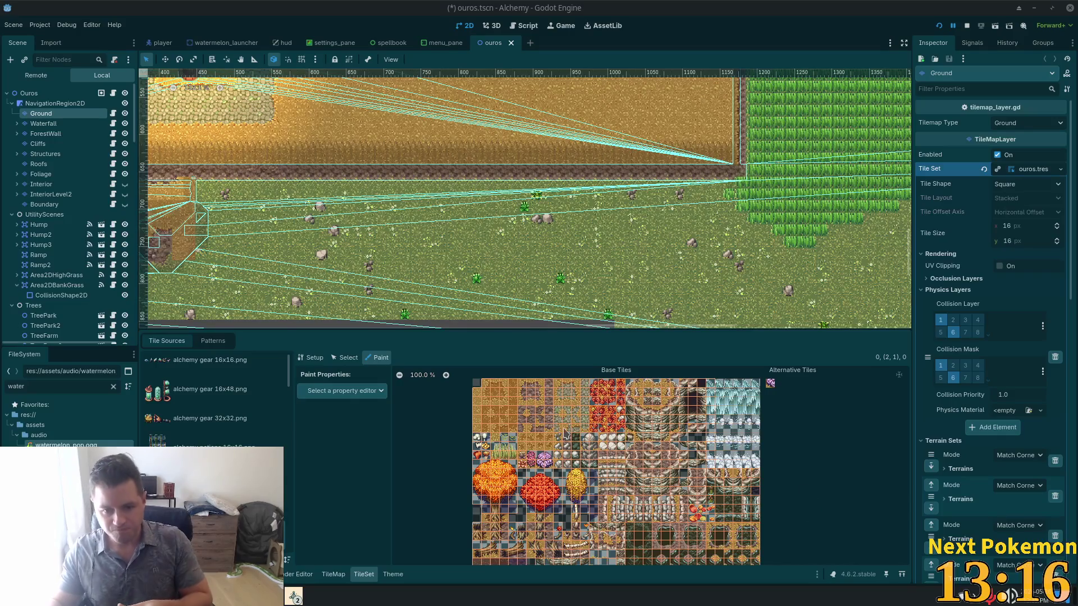
Switch to the Cursor code editor and start a new message in the agent chat.
key(alt+Tab)
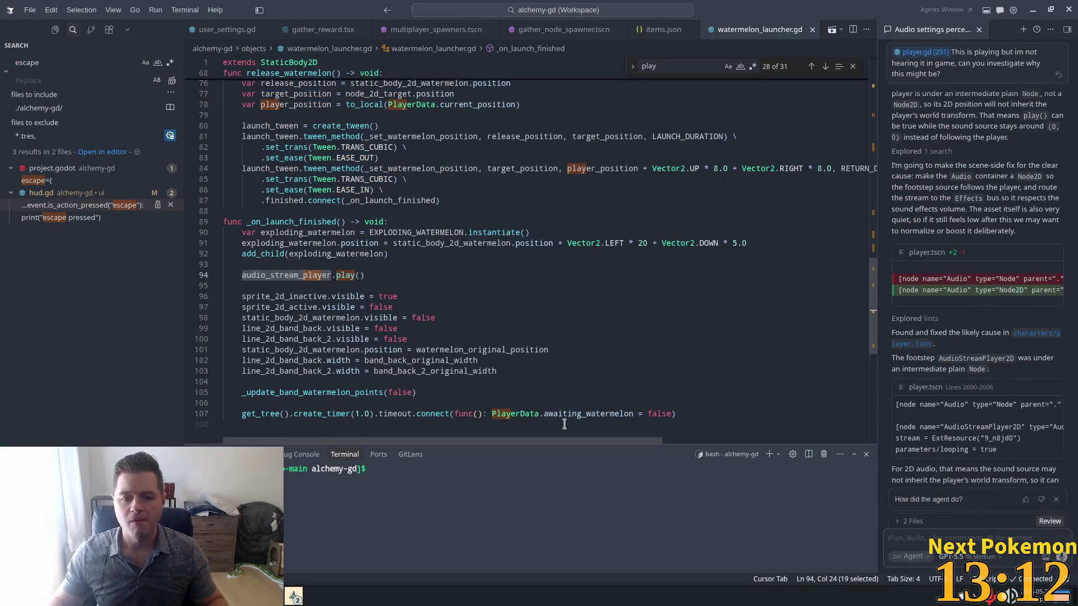
click(933, 537)
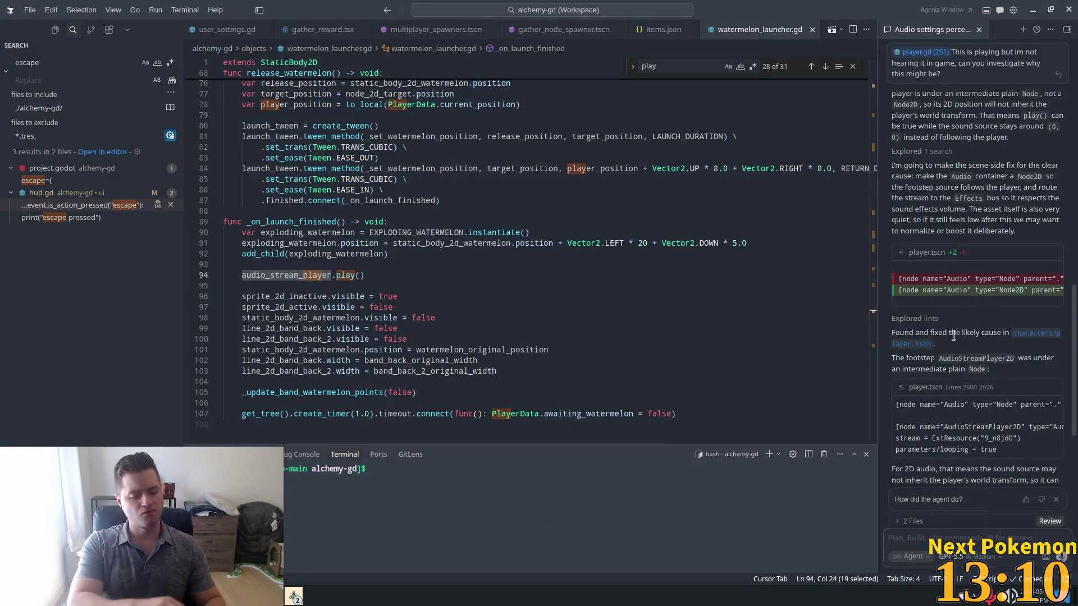
Ask the agent how to categorize tiles so grave tiles play a different walking sound.
text(is there )
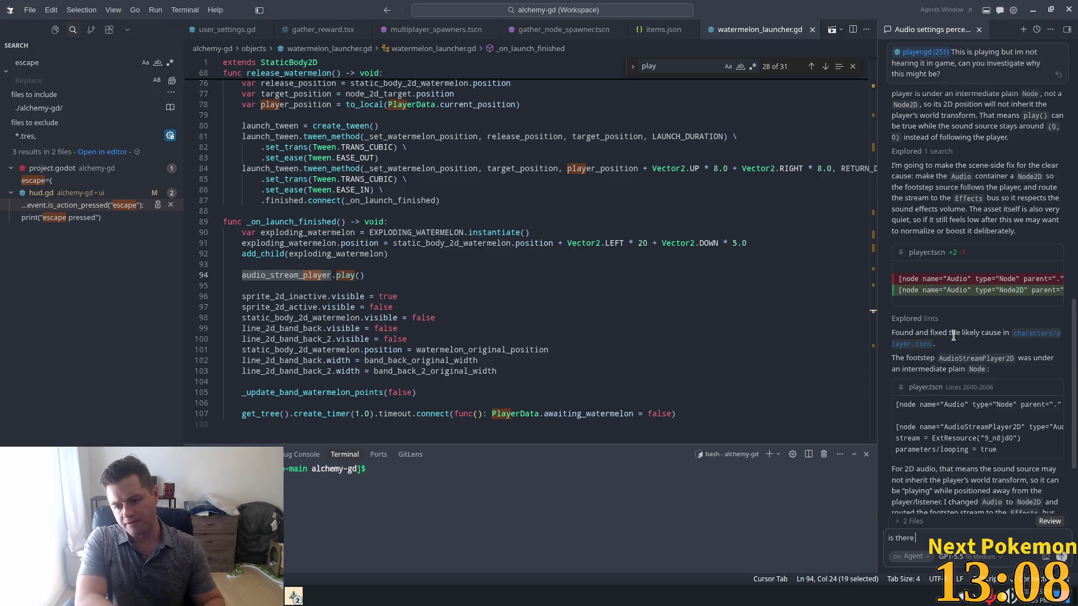
text(a way to)
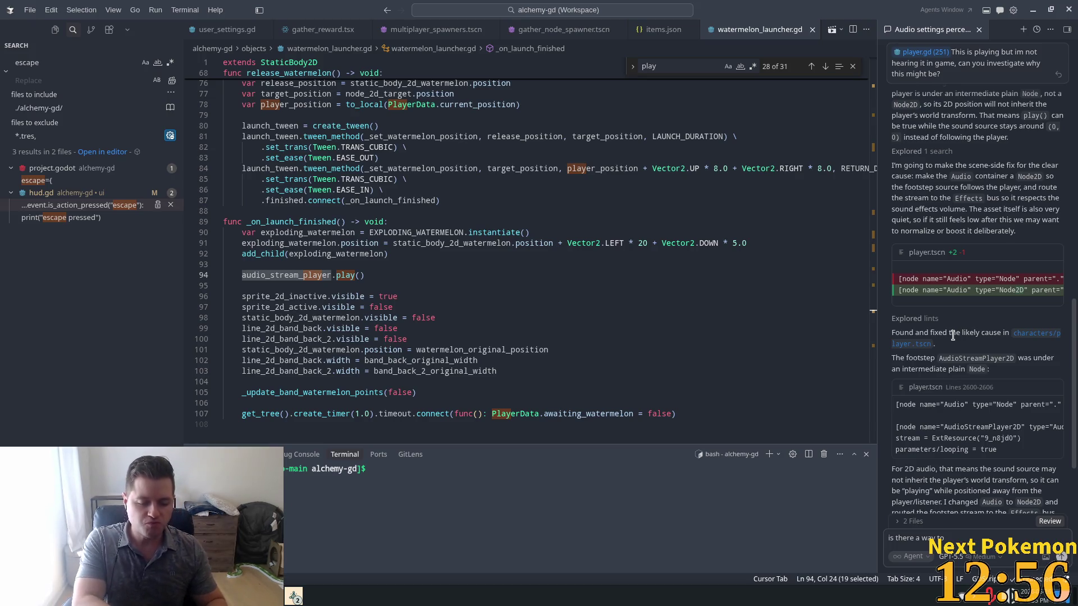
text(cae)
key(BackSpace)
text(tegorize)
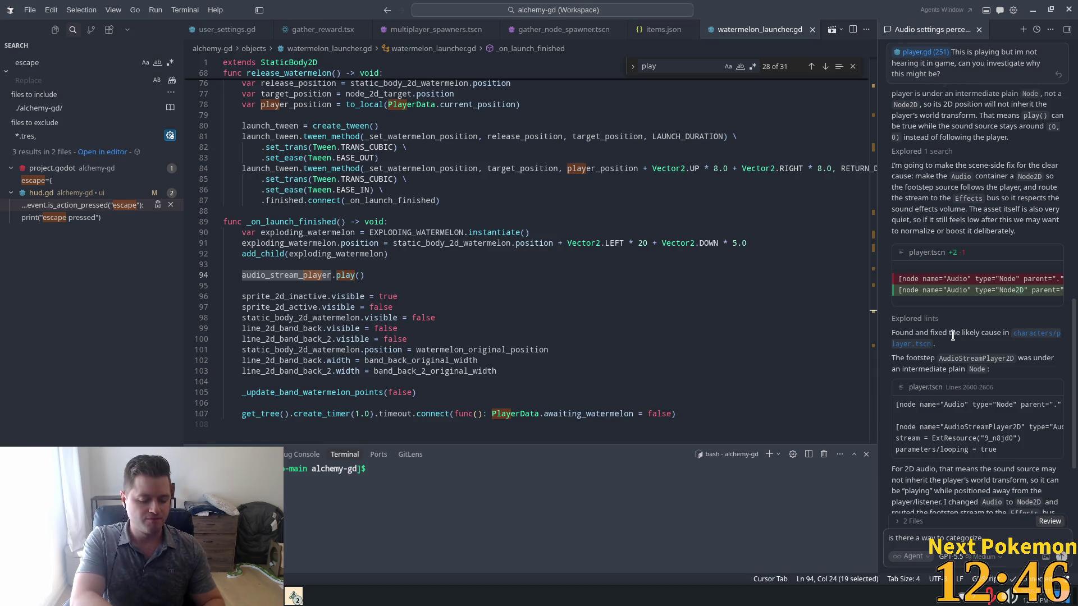
text( files)
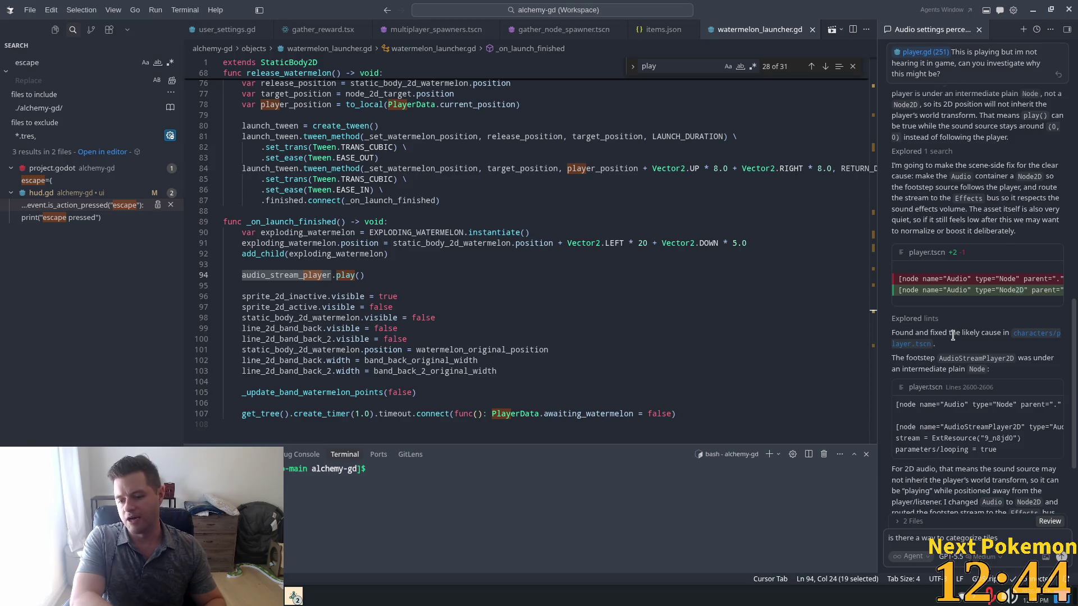
text( such they)
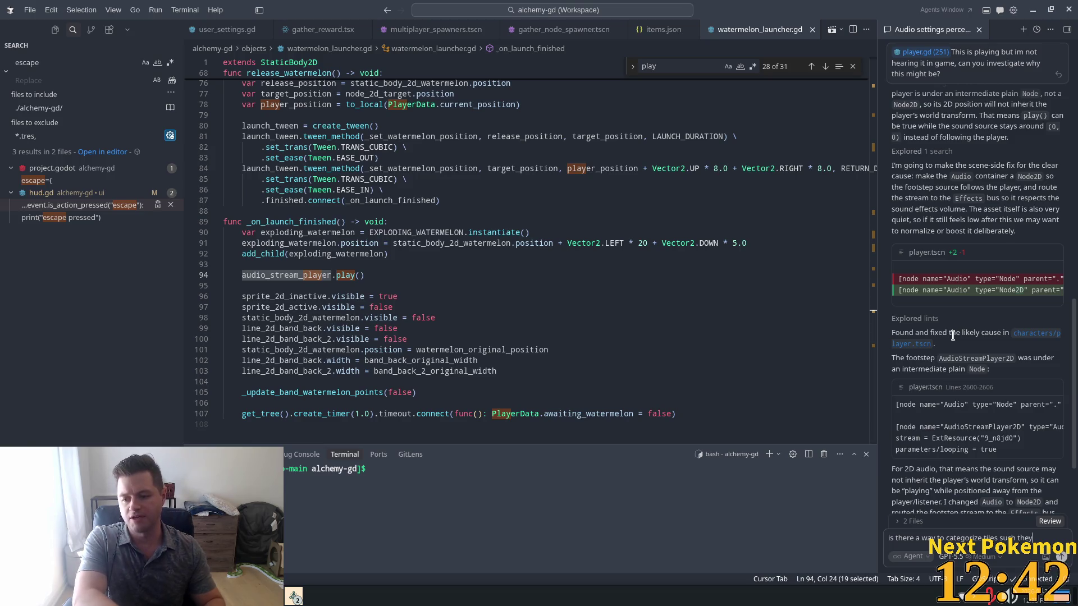
key(BackSpace)
key(BackSpace)
text(at wh)
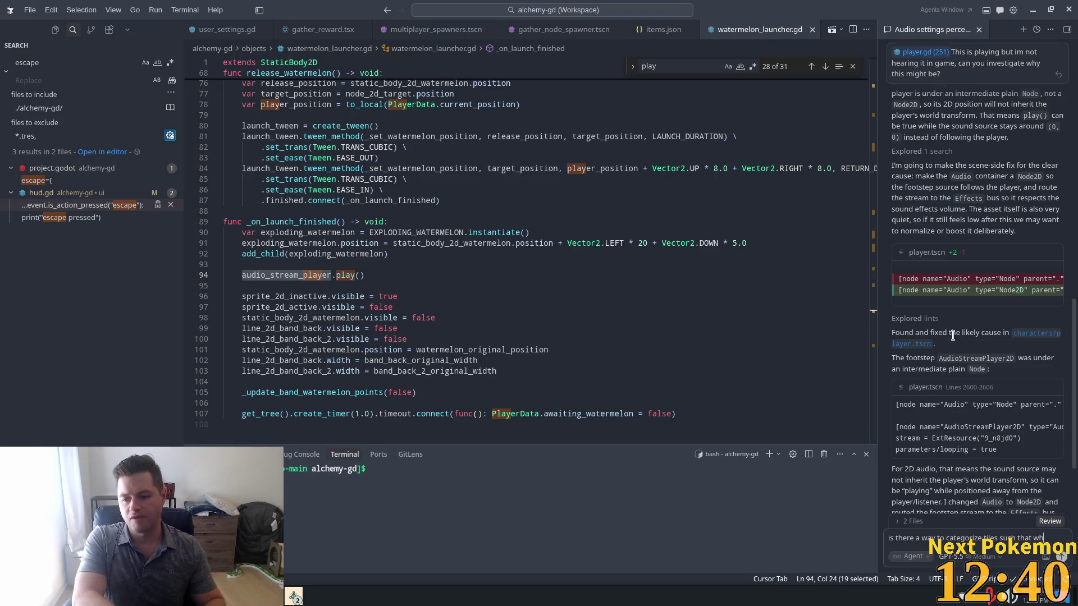
text(en the pla)
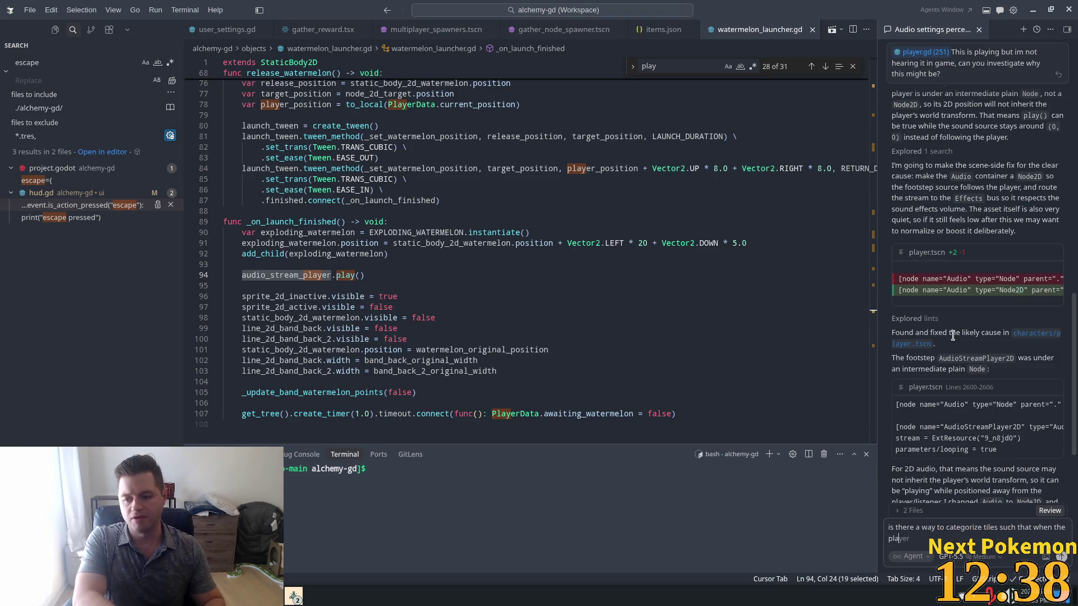
text(yer is on)
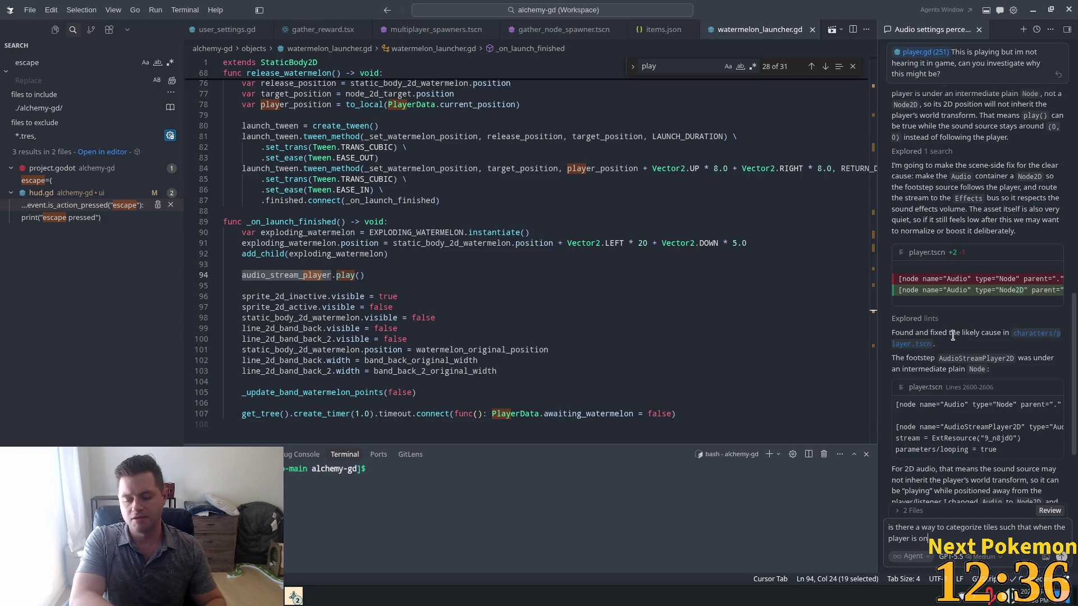
text( top of a gr)
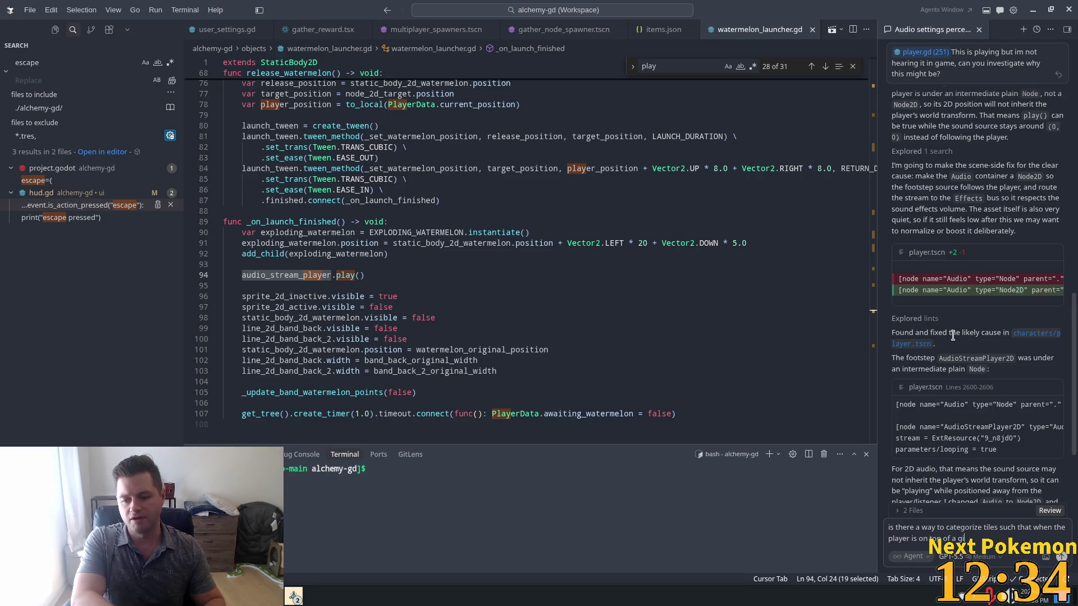
text(ve)
text(n ti)
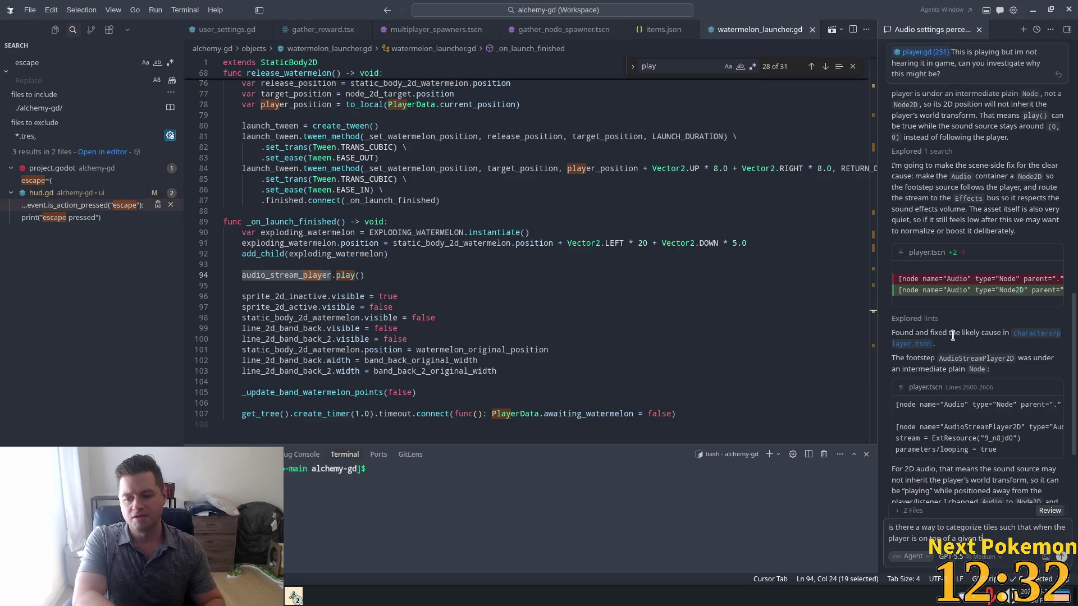
text(le w)
text(ayer)
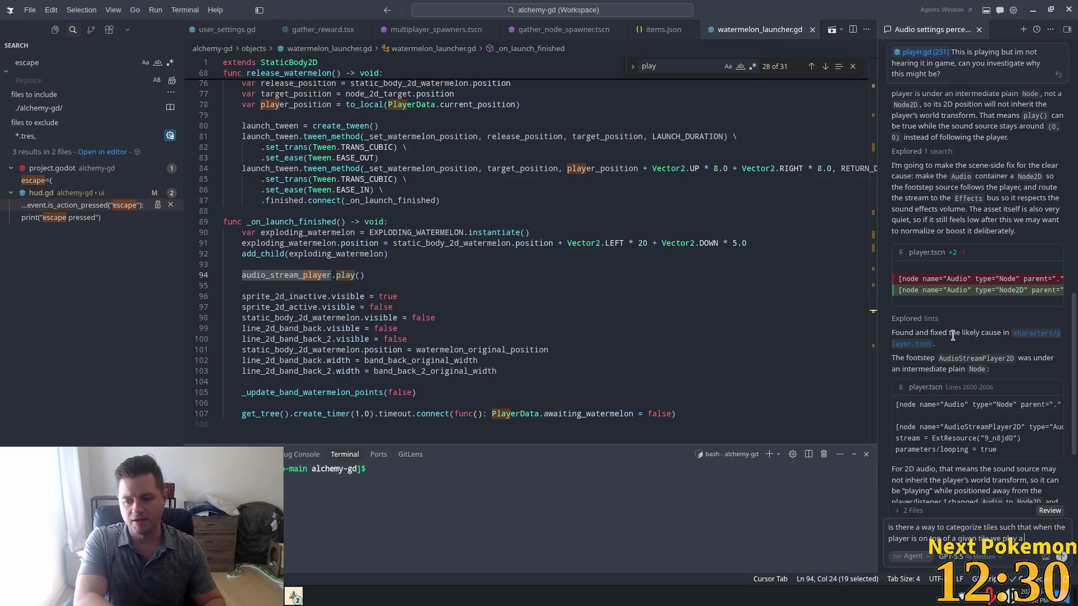
text( diffe)
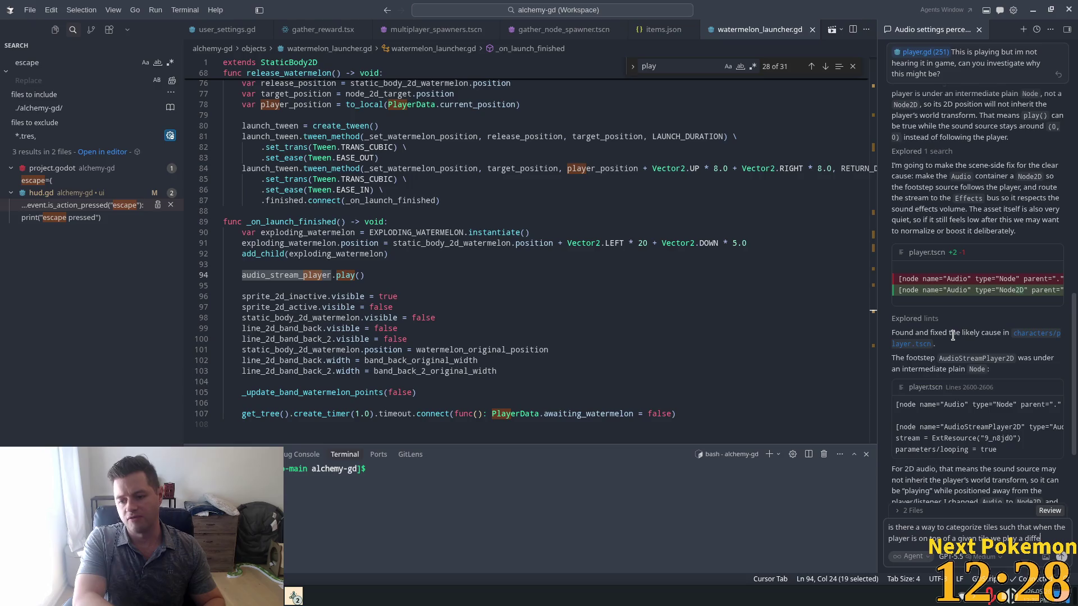
text(rent)
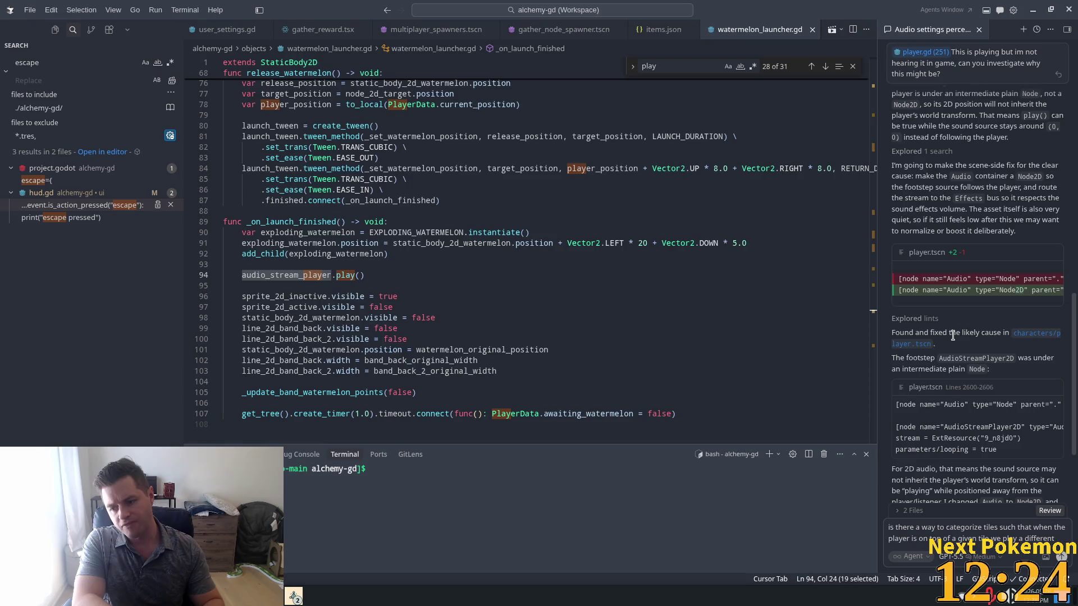
text( wal)
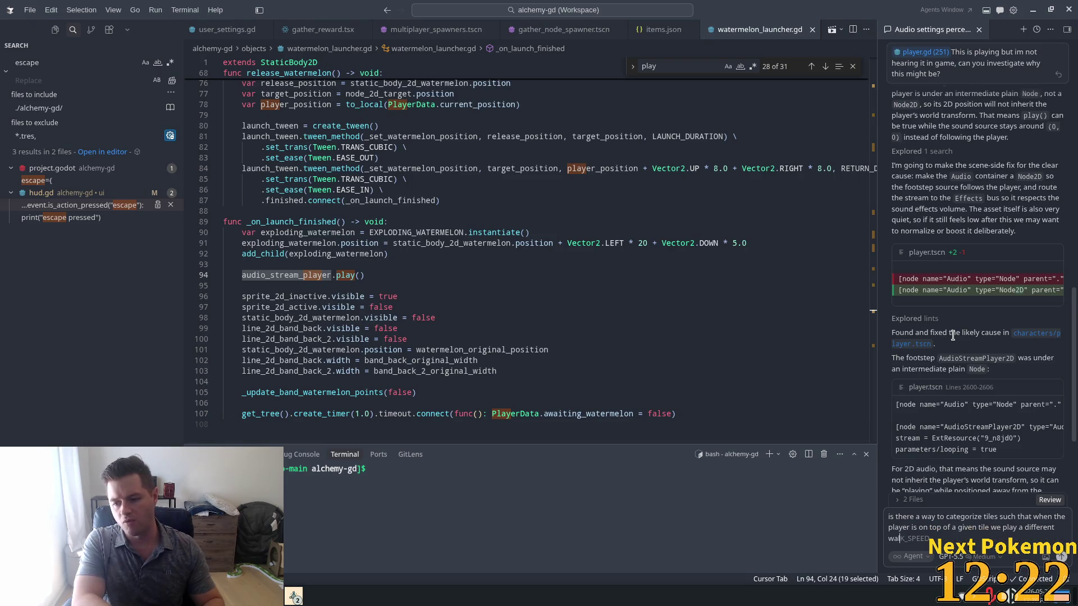
text(kingsou)
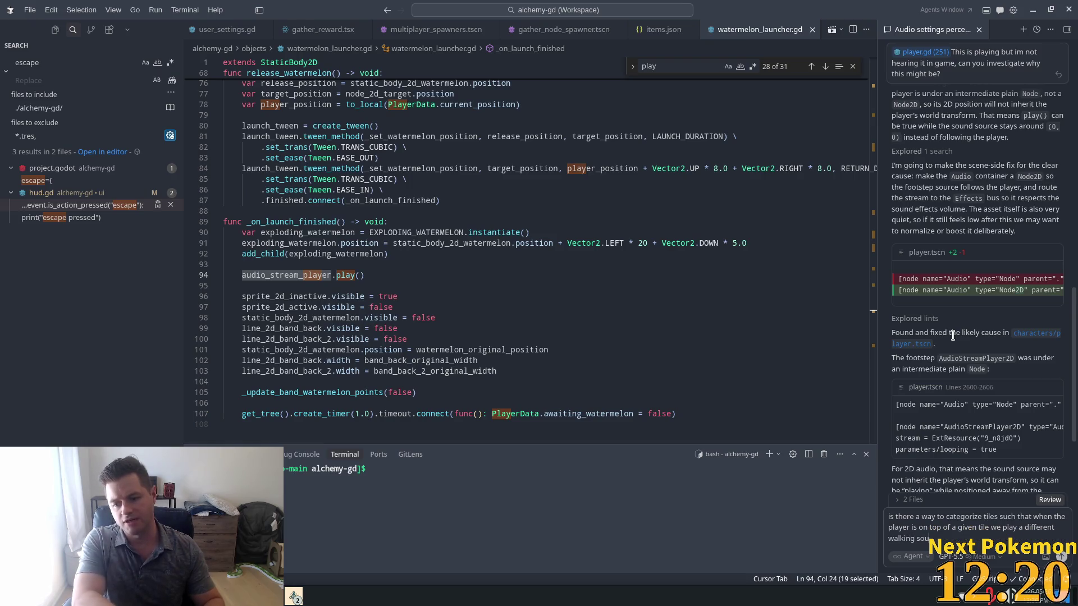
text(nd If not)
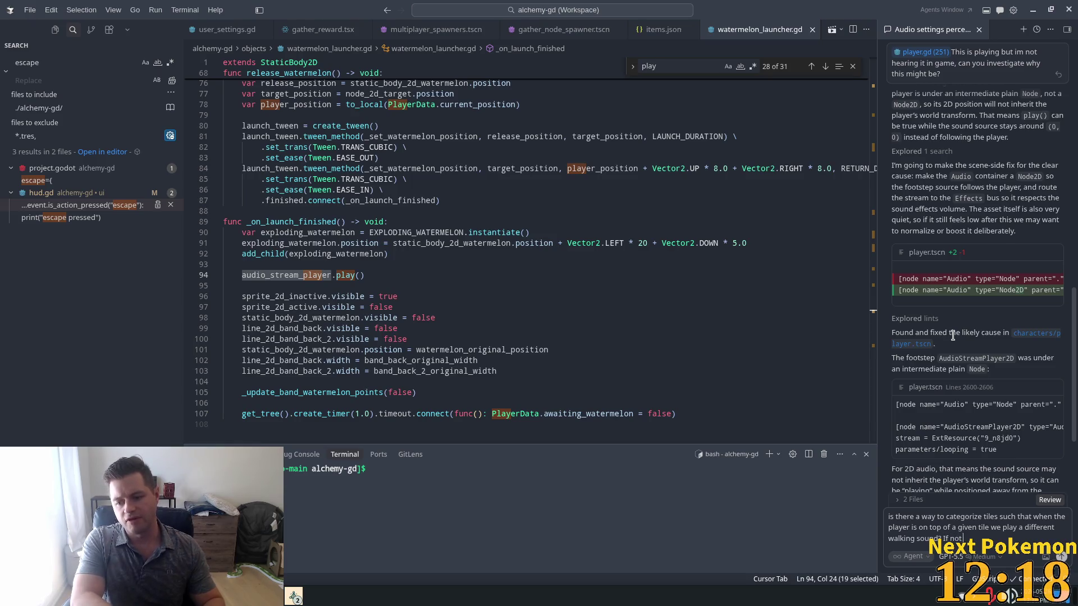
text( wha)
text(t is the b)
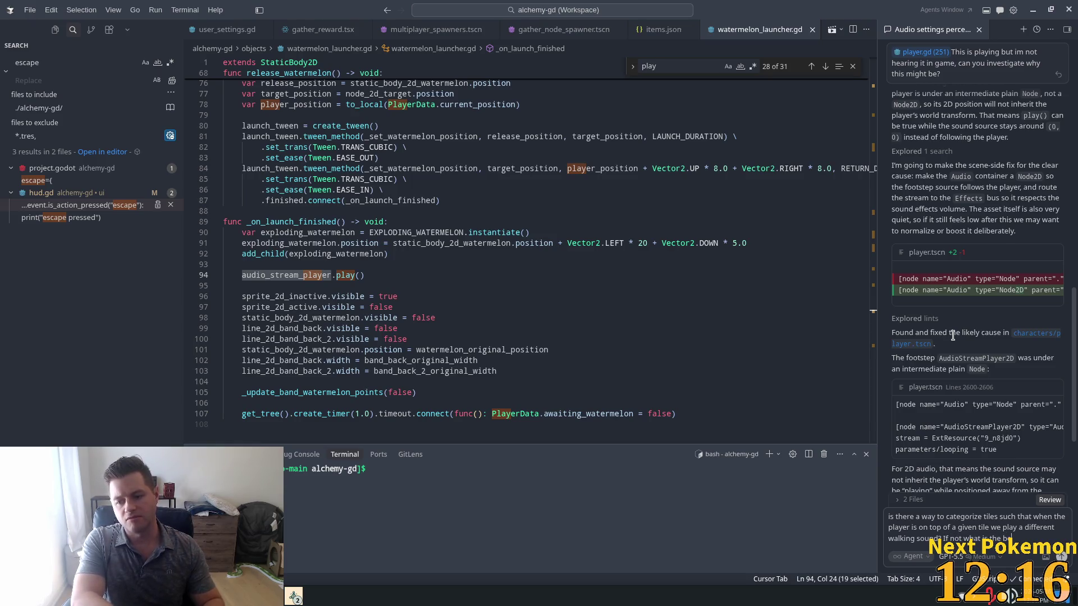
text(est)
text(ay to )
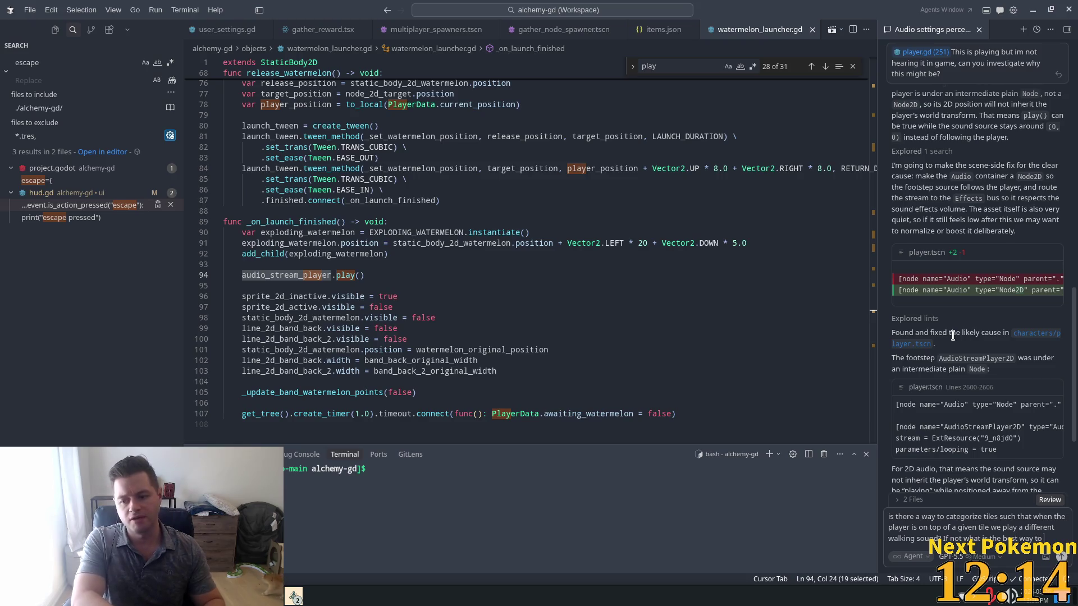
text(accomplish this?)
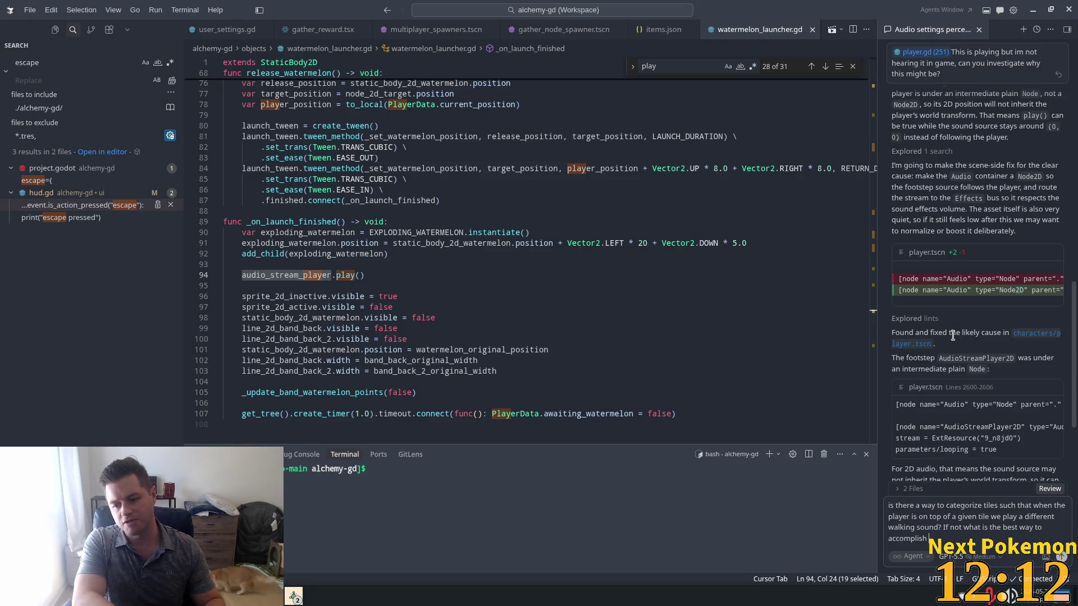
key(Return)
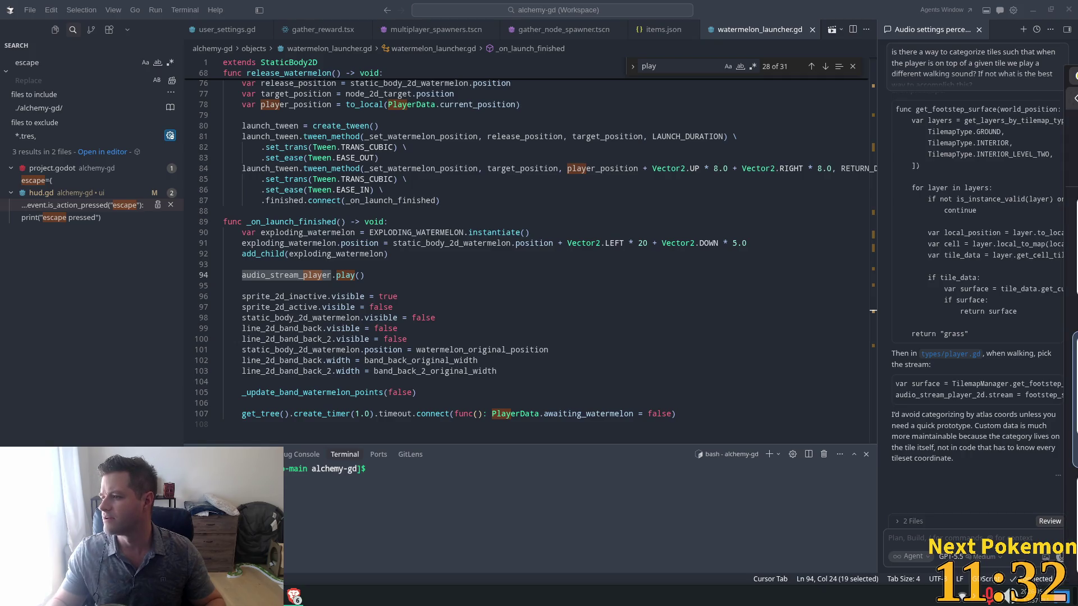
Visit the browser briefly, then return to Cursor to read the agent's footstep-surface answer.
key(alt+Tab)
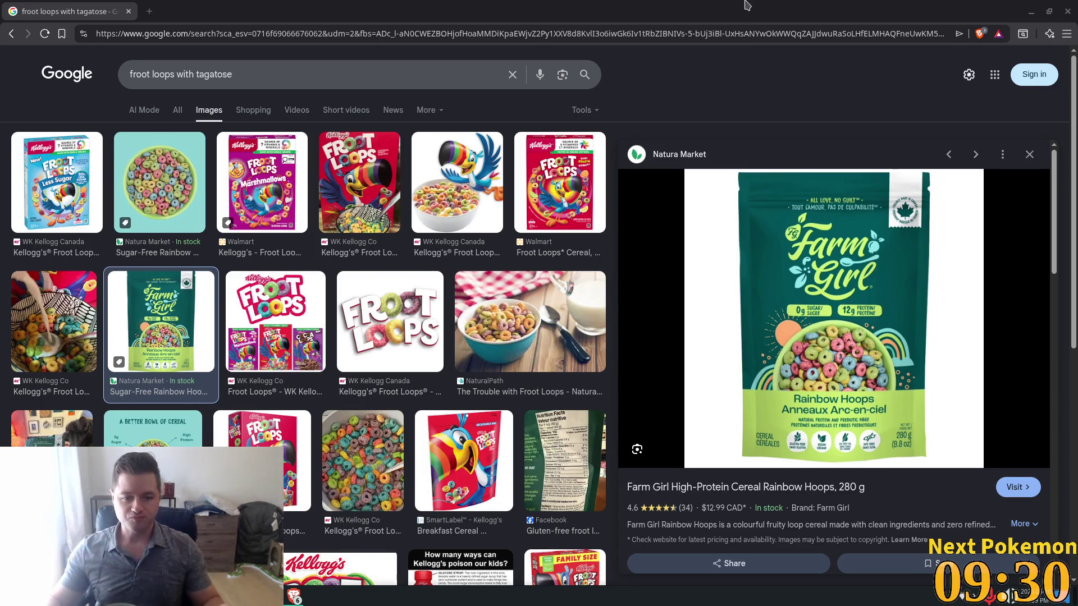
key(alt+Tab)
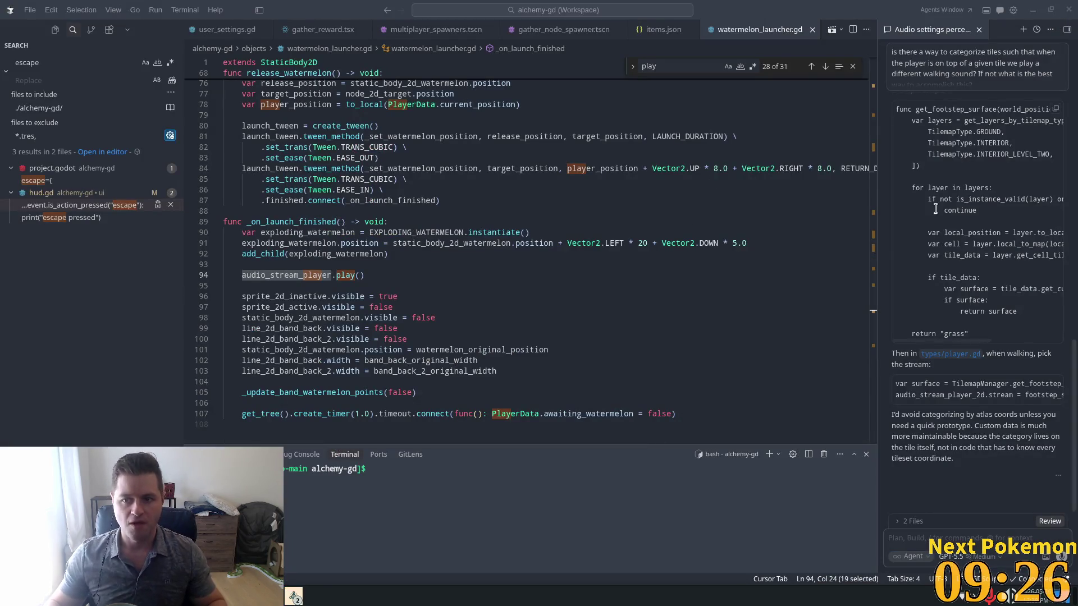
Read through the agent's advice on TileSet Custom Data Layers for footstep surfaces.
scroll(997, 302, up, 3)
scroll(997, 302, up, 10)
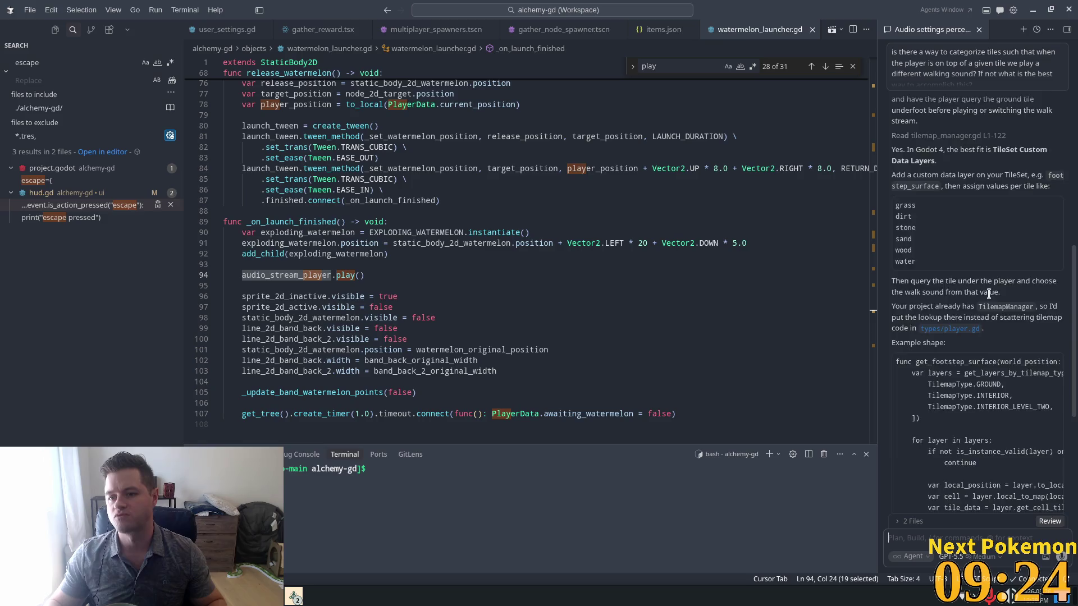
scroll(1006, 303, up, 10)
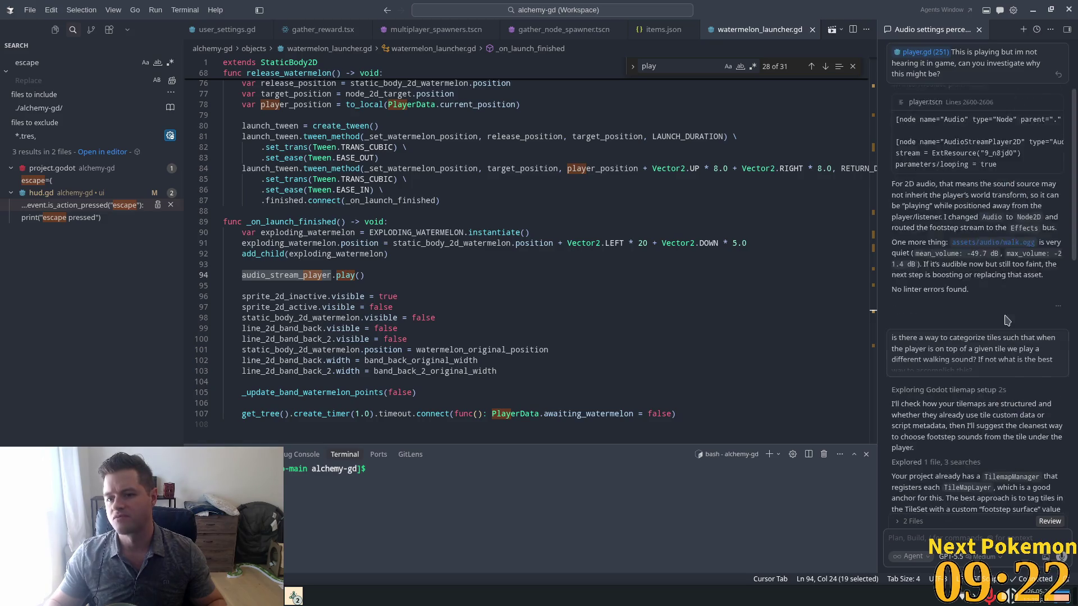
scroll(1005, 321, down, 6)
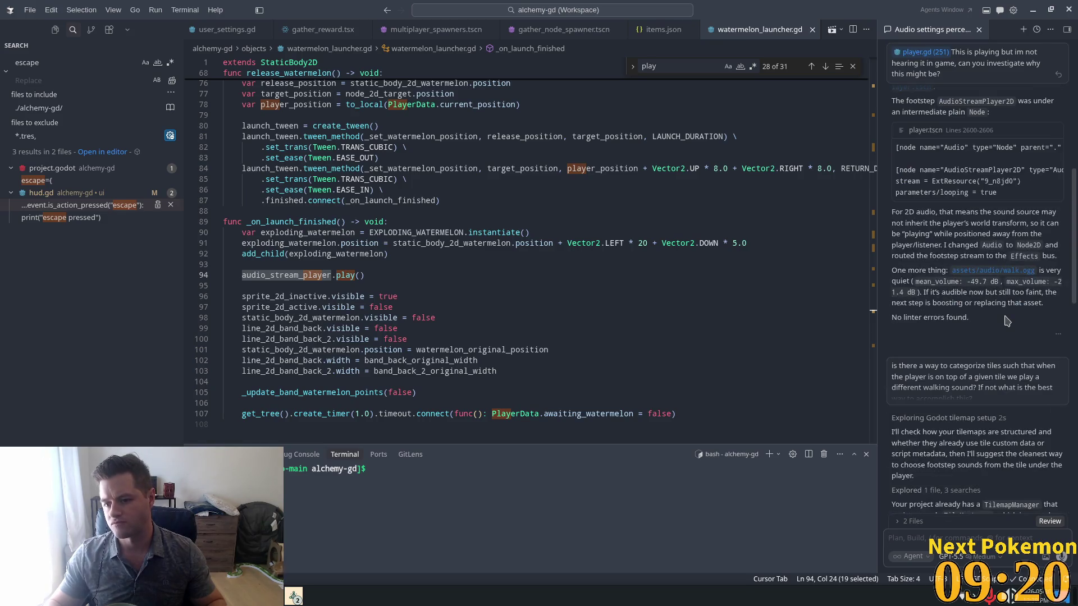
scroll(1005, 320, down, 4)
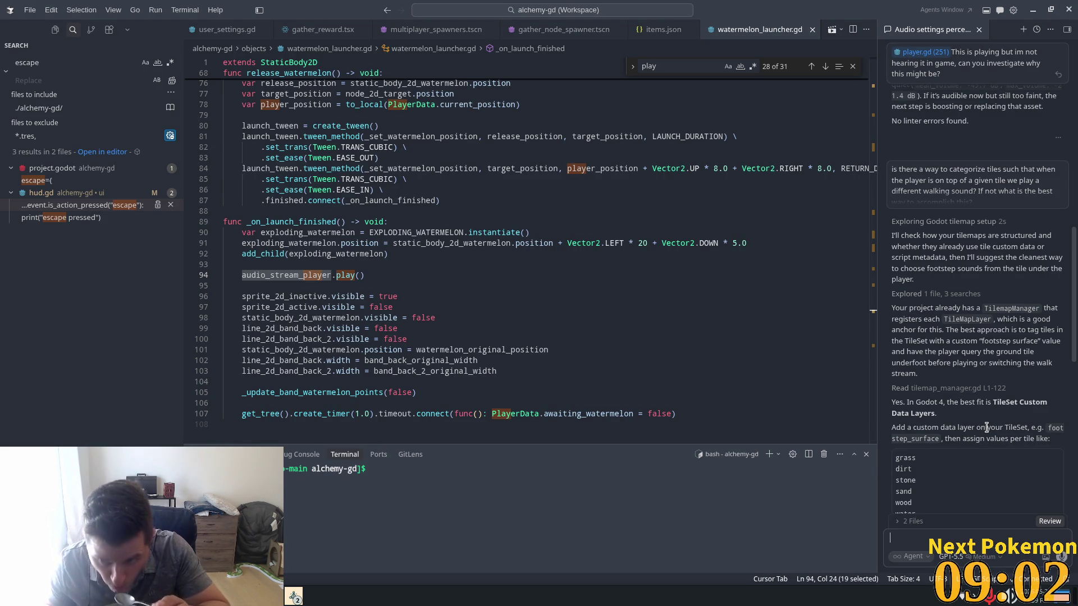
scroll(970, 374, down, 2)
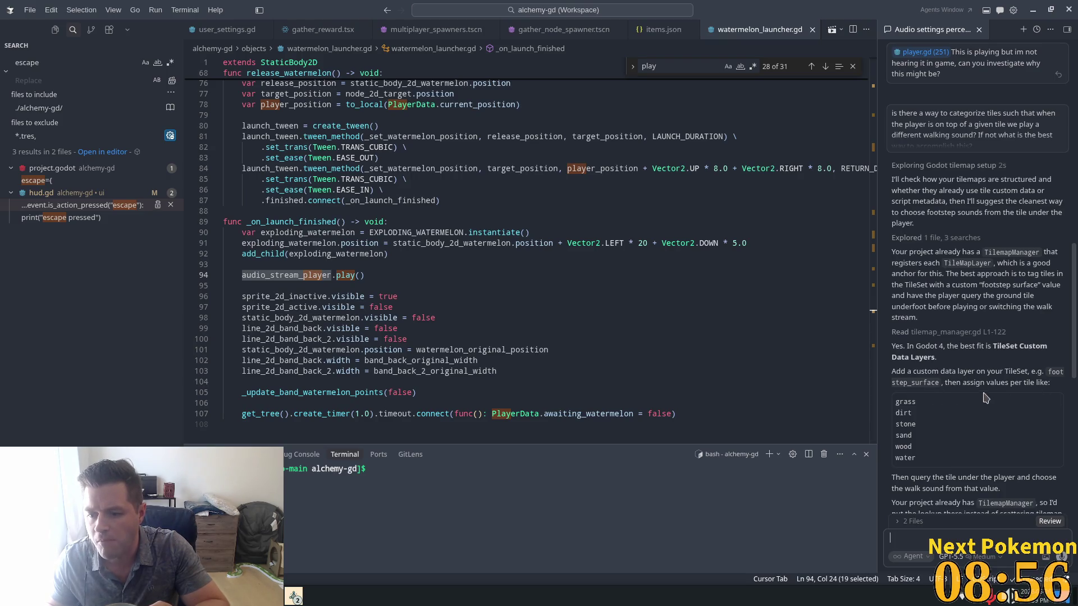
scroll(964, 421, down, 2)
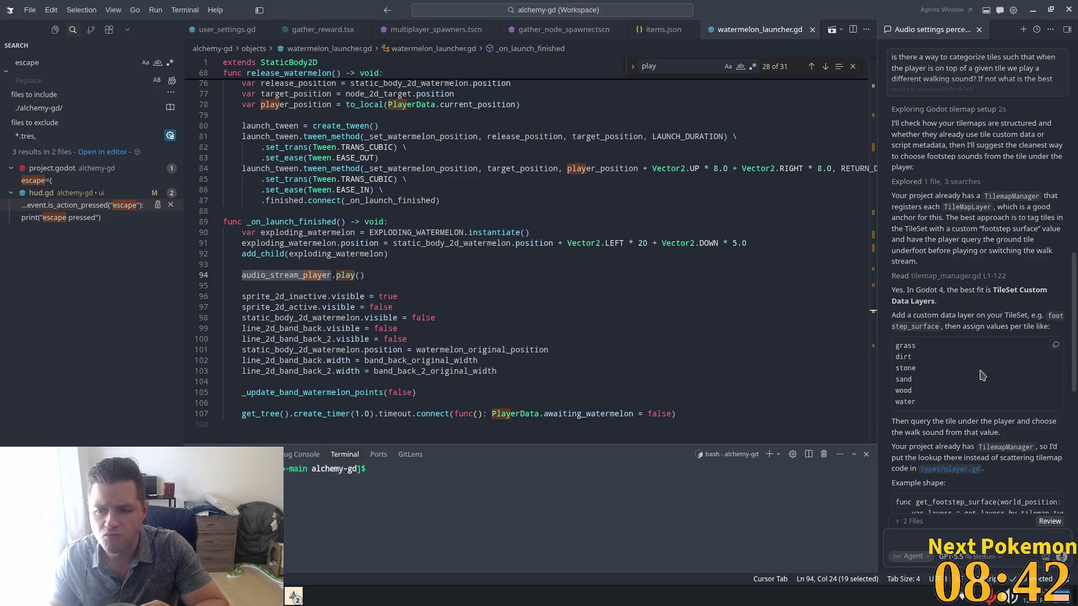
scroll(982, 375, down, 1)
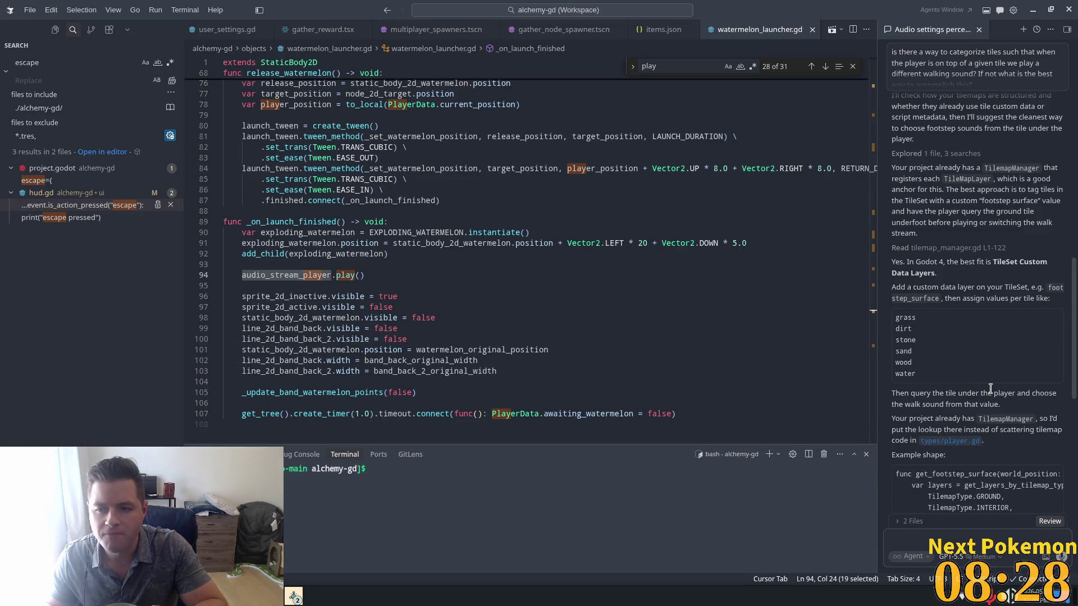
scroll(989, 388, down, 5)
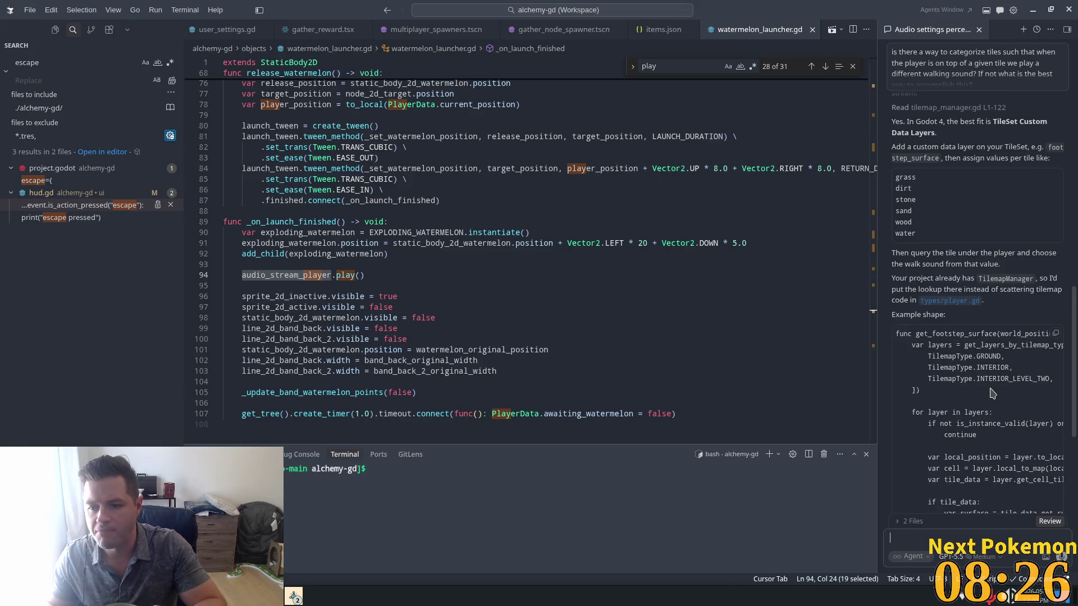
scroll(991, 393, down, 2)
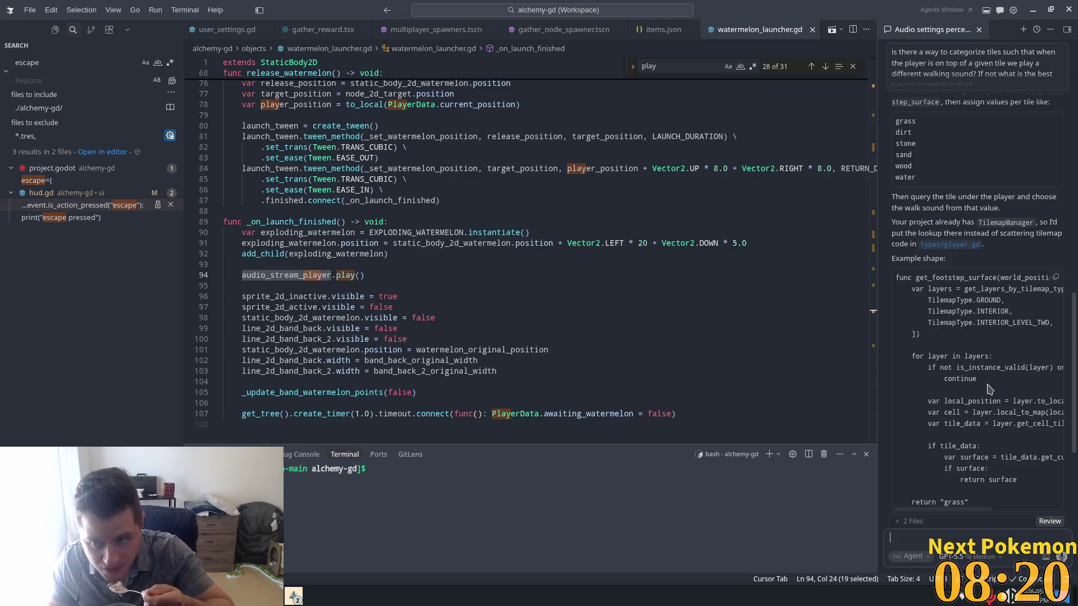
scroll(970, 377, down, 1)
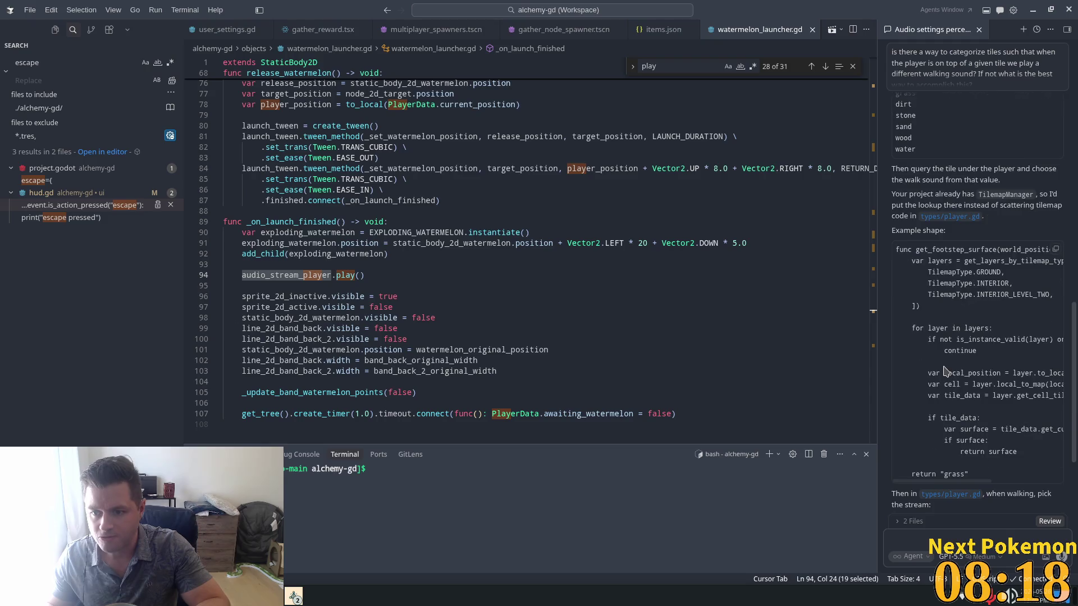
scroll(932, 359, down, 4)
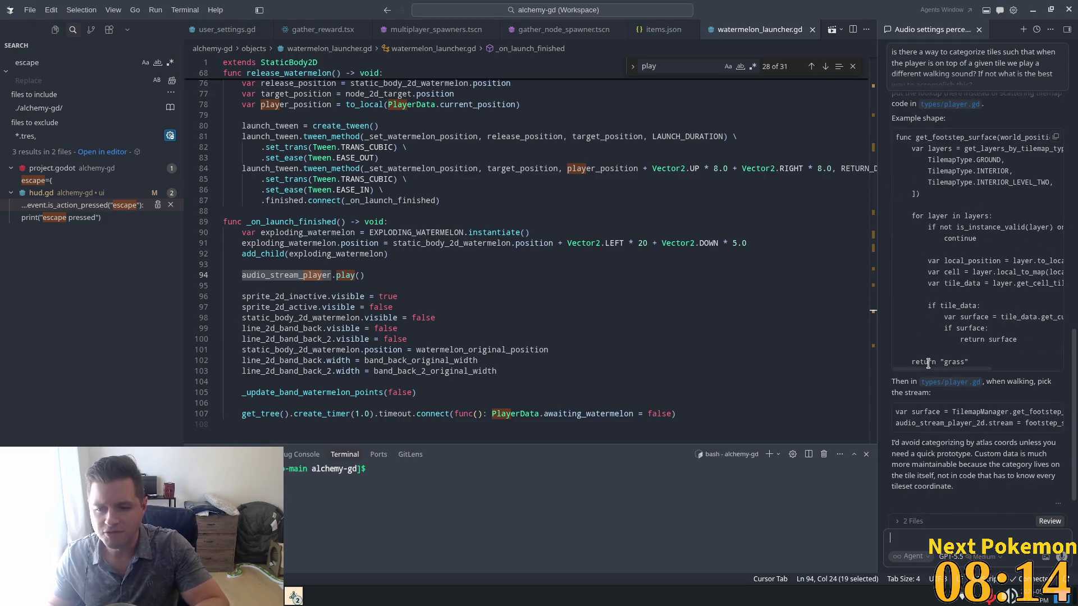
scroll(926, 370, down, 1)
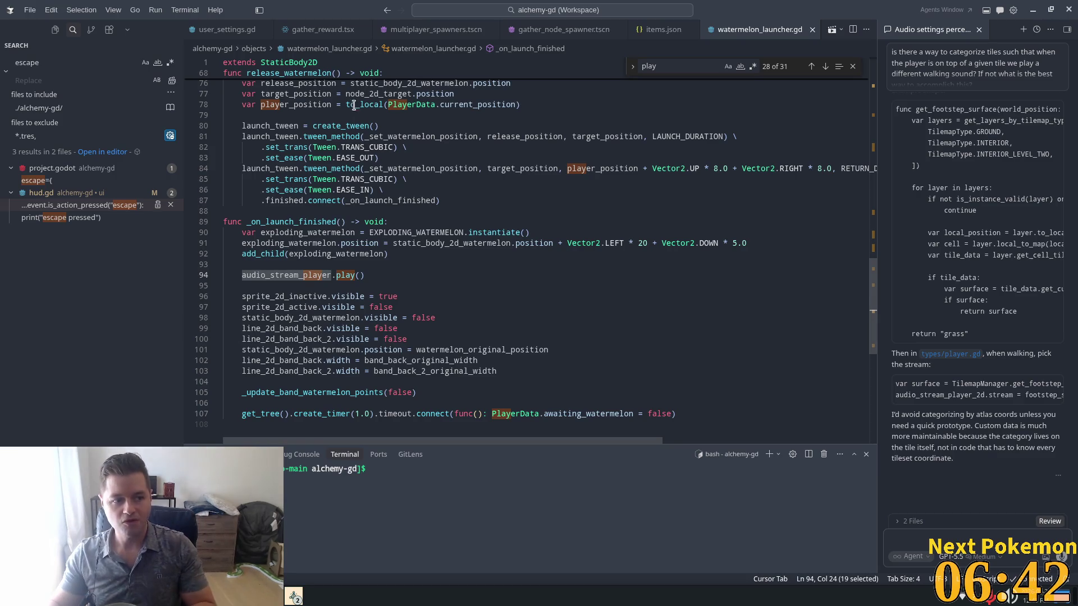
Check band_back_original_width and the audio_stream_player play line in watermelon_launcher.gd, then return to Godot.
click(463, 232)
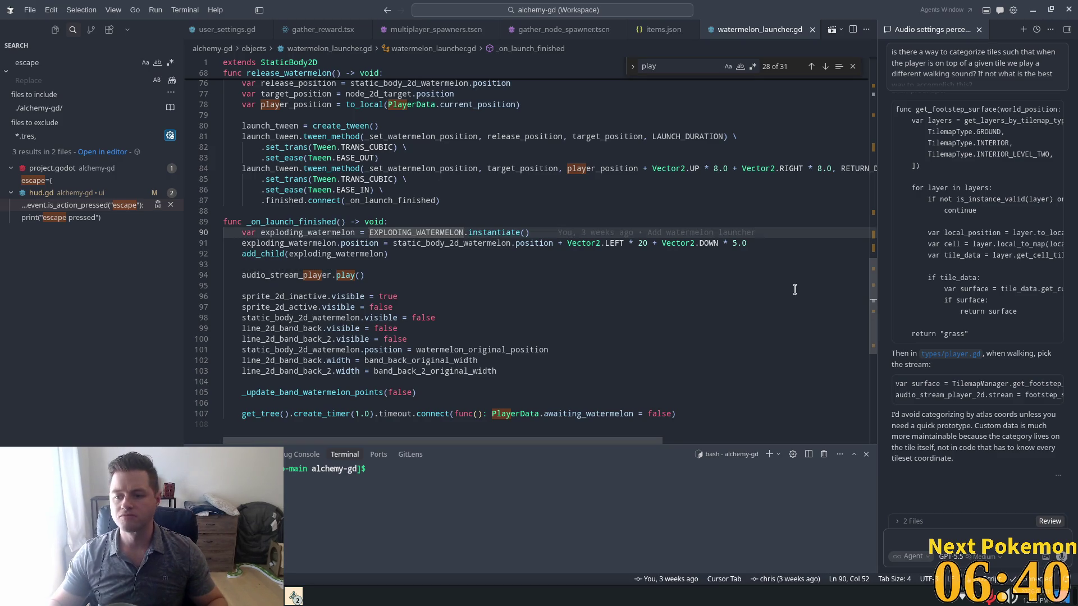
scroll(486, 258, down, 4)
click(386, 257)
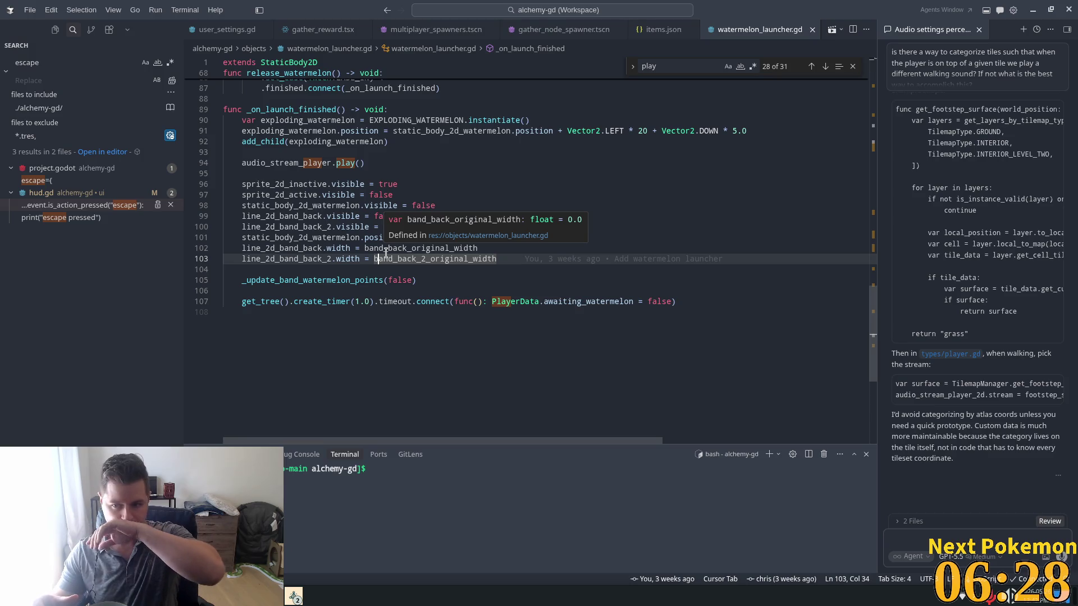
key(Up)
key(Up)
key(Up)
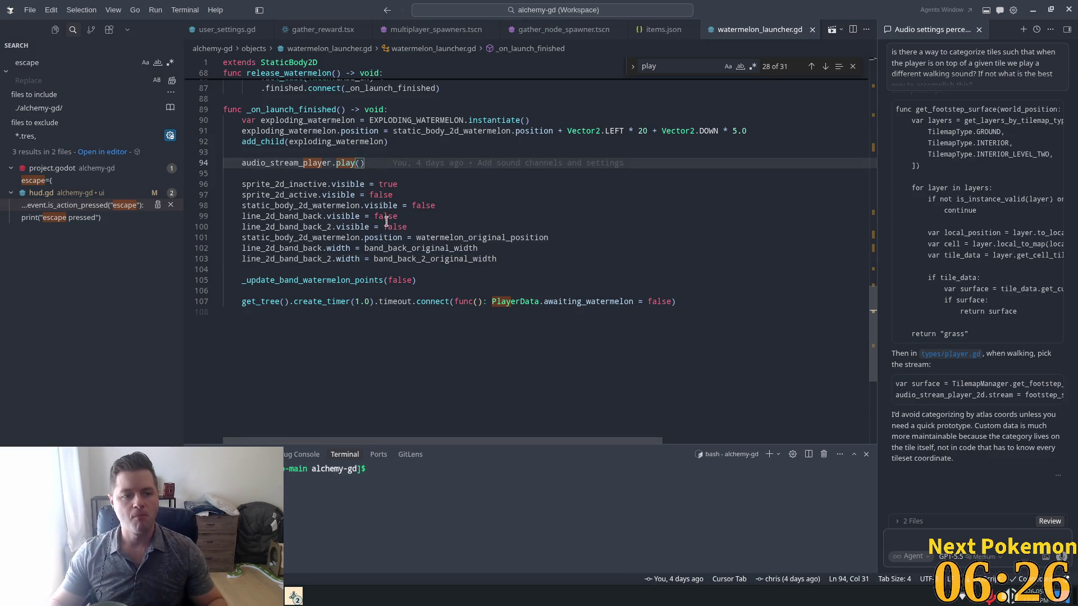
click(603, 259)
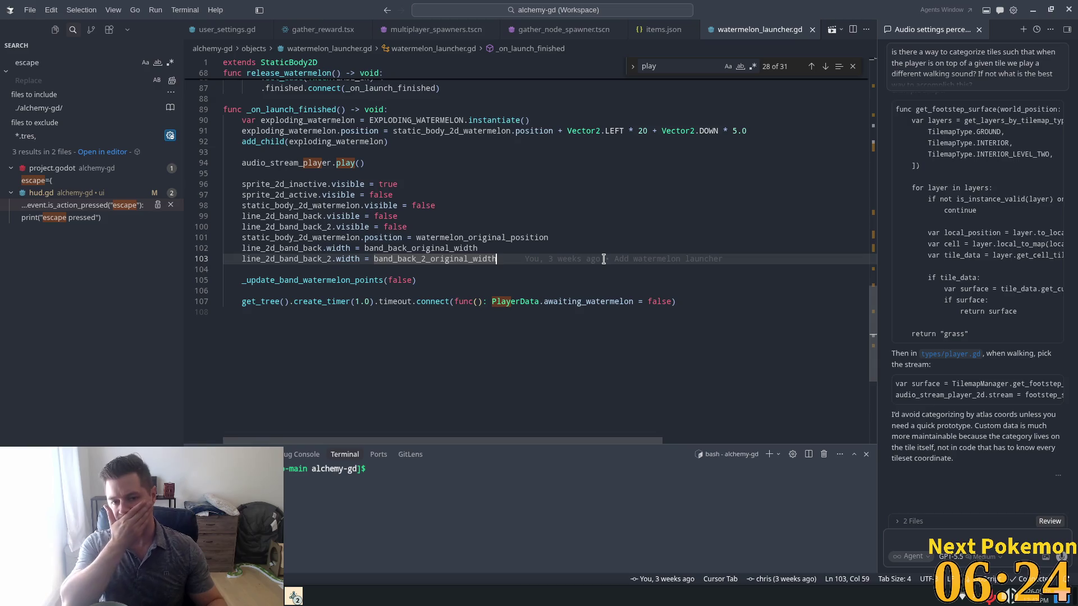
key(alt+Tab)
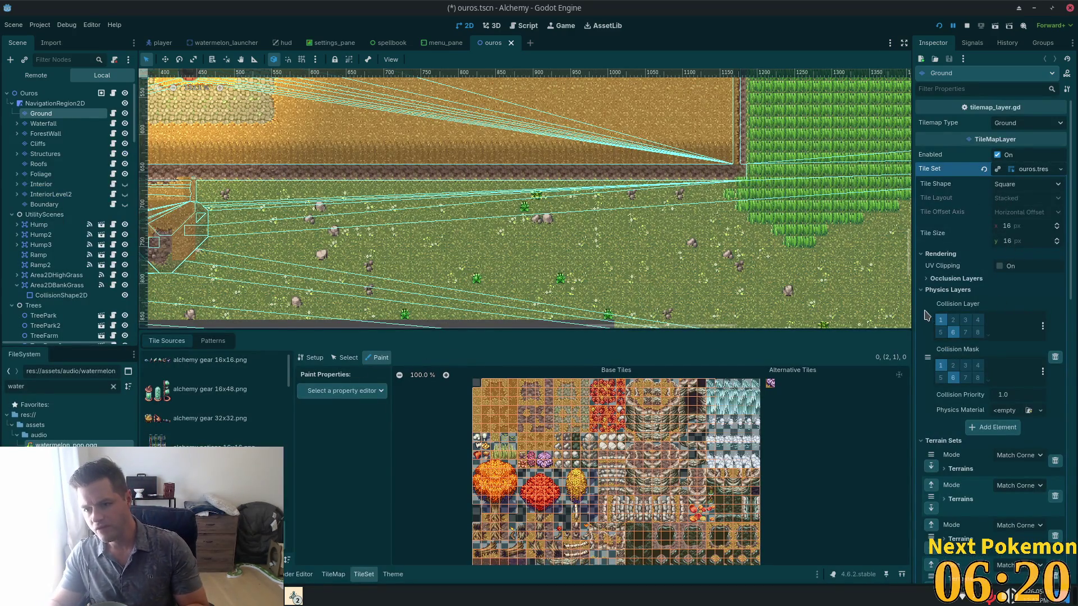
Collapse the Physics sections and add a custom data layer to the ouros.tres TileSet, showing its type options.
click(926, 290)
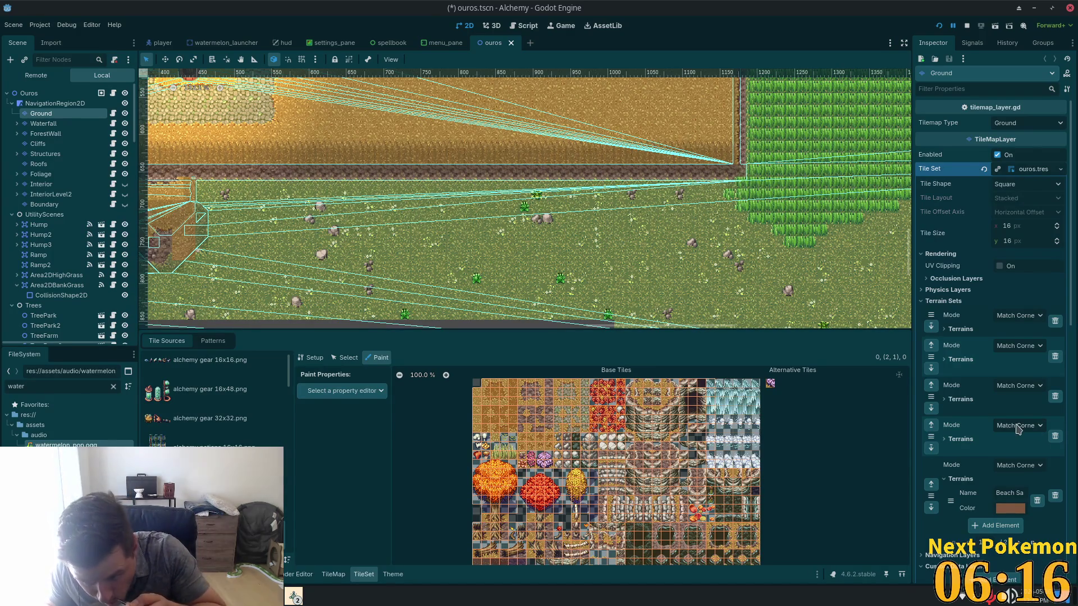
scroll(1016, 429, down, 5)
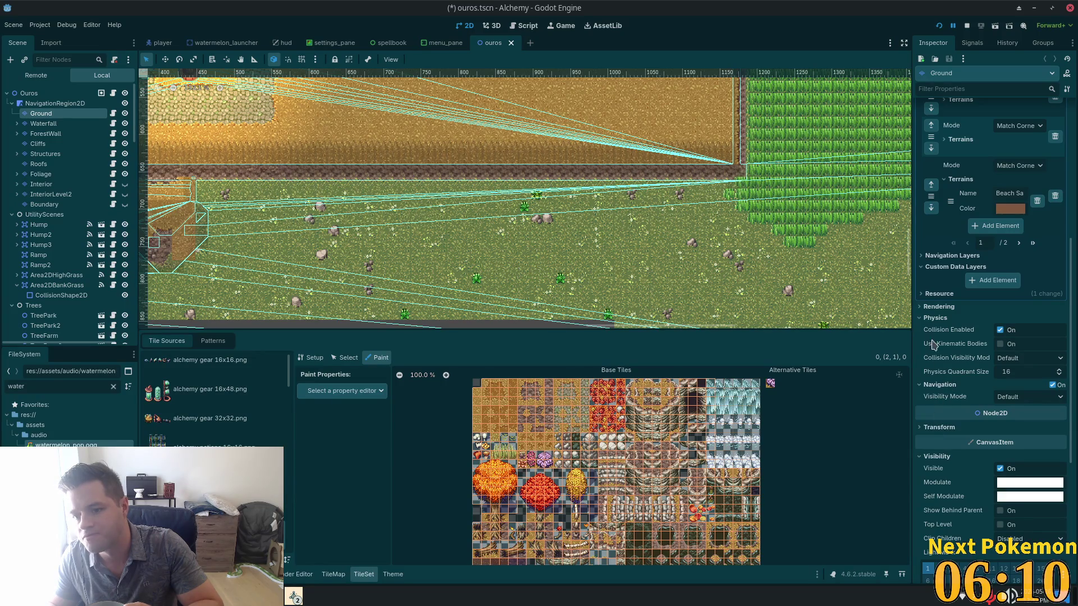
click(932, 318)
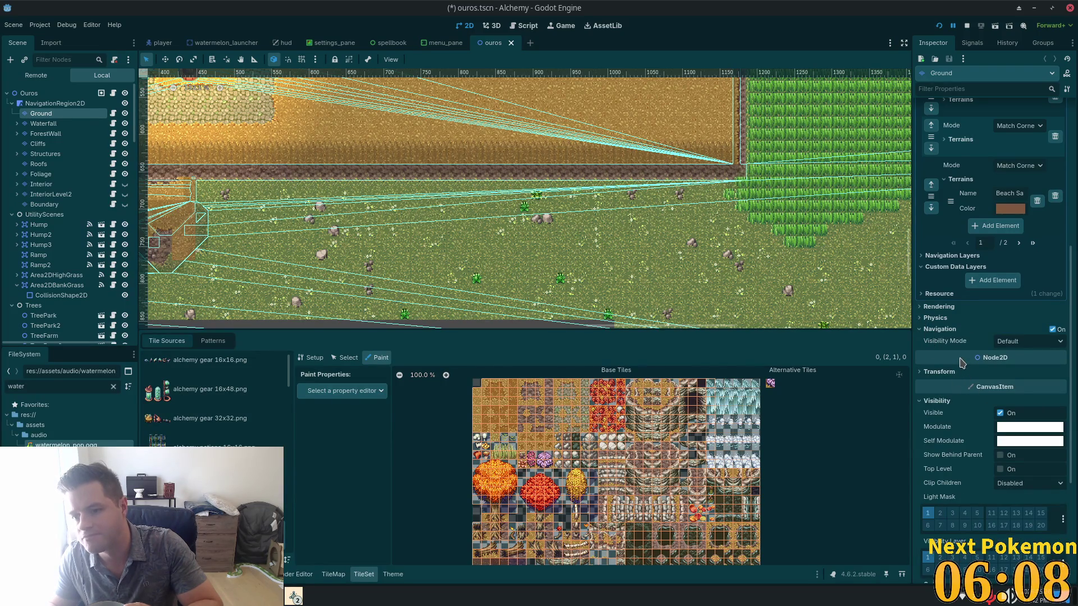
scroll(962, 367, up, 2)
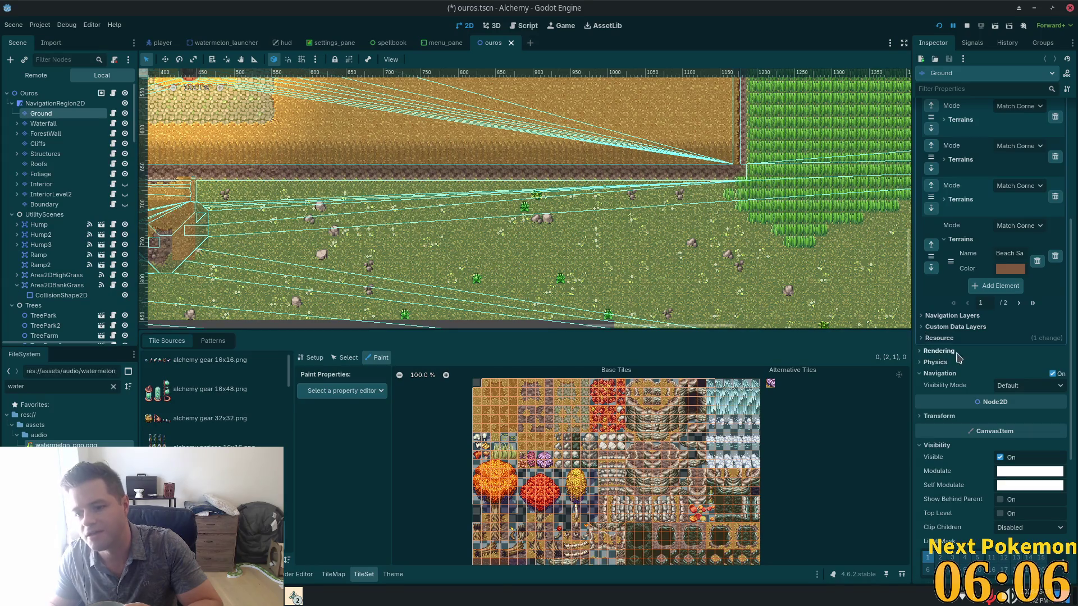
click(996, 341)
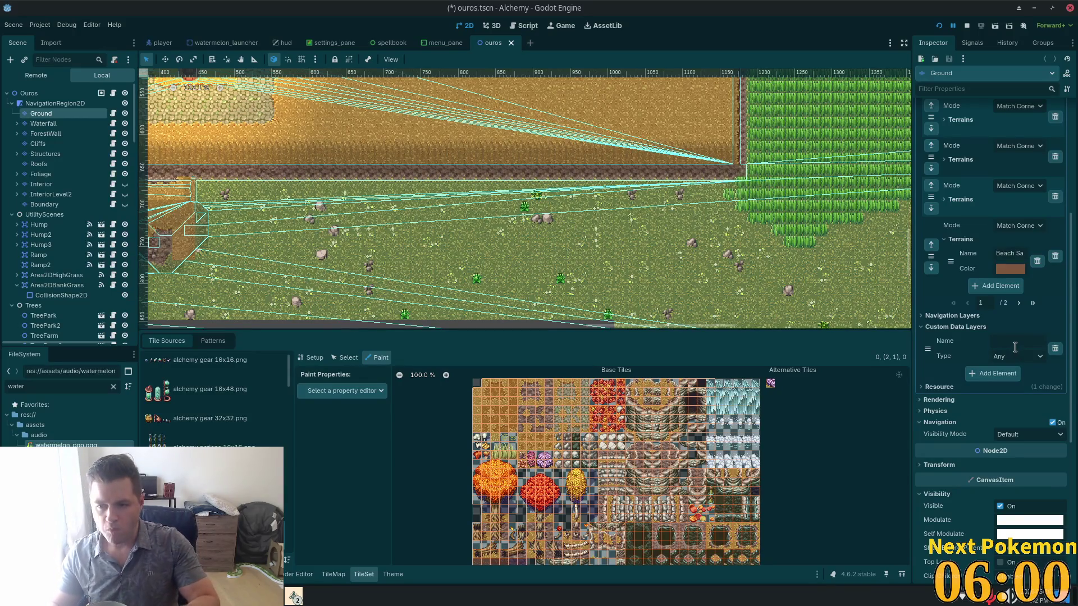
click(1006, 358)
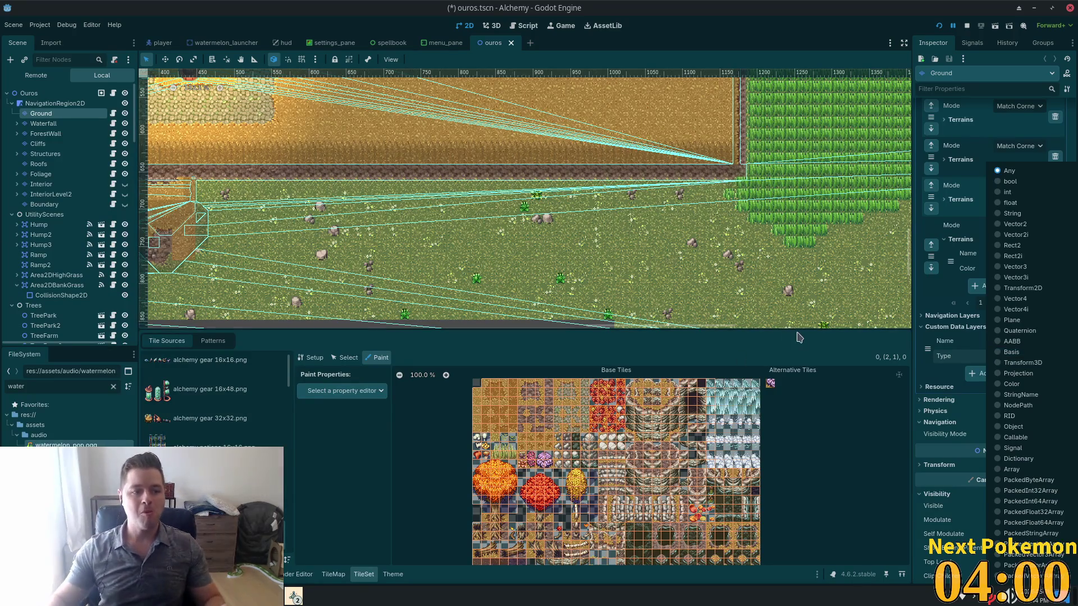
Dismiss the data type list with the layer left as Any, then bring up the system audio controls.
click(973, 501)
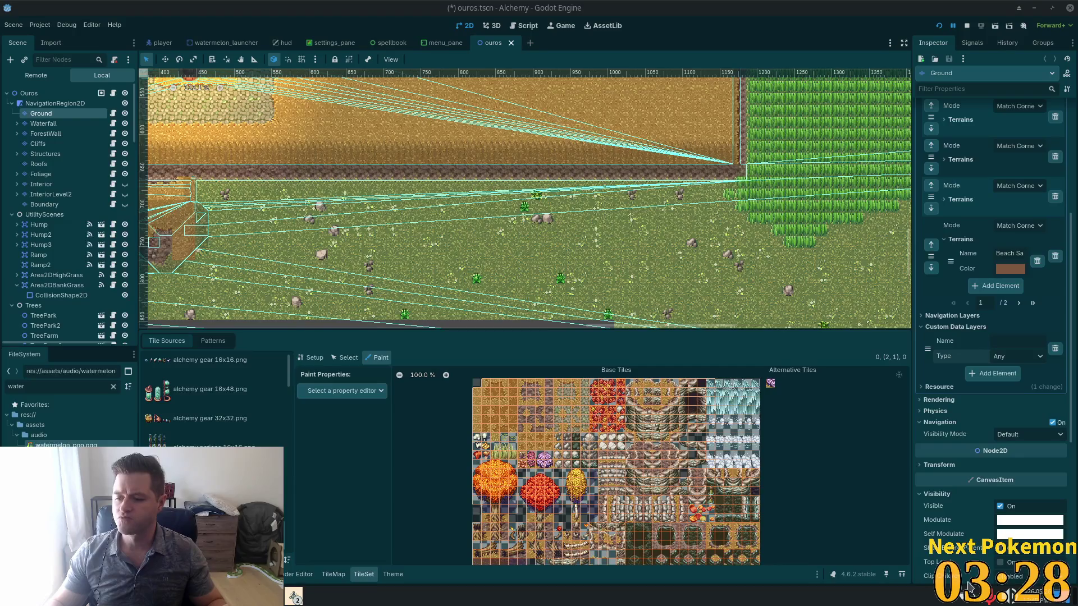
click(1009, 596)
Close the system audio controls and scroll the Inspector around the TileSet's custom data layer.
scroll(919, 362, up, 2)
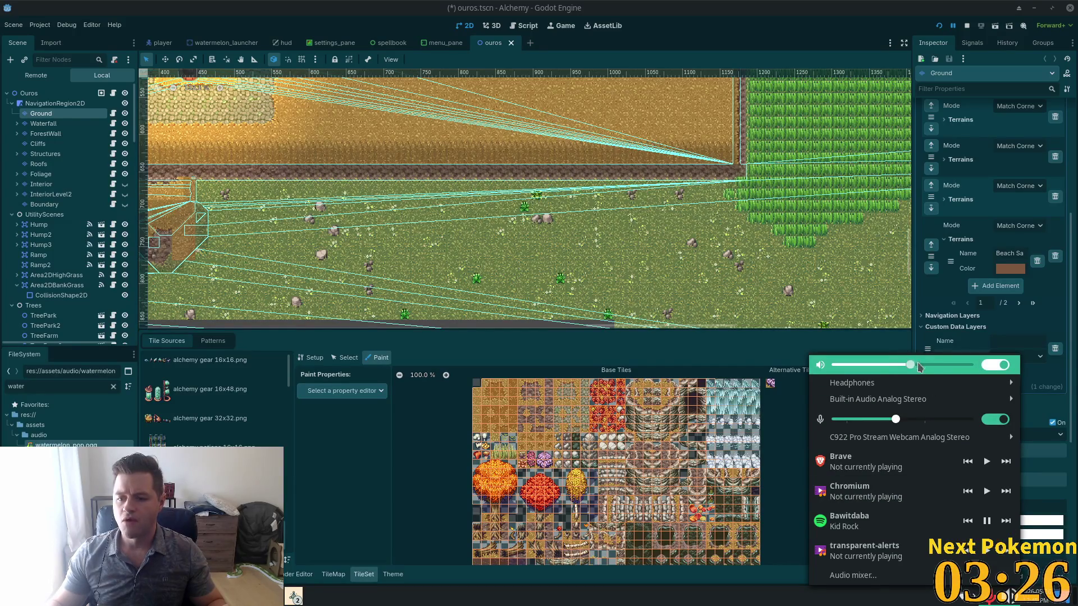
mouse_move(943, 383)
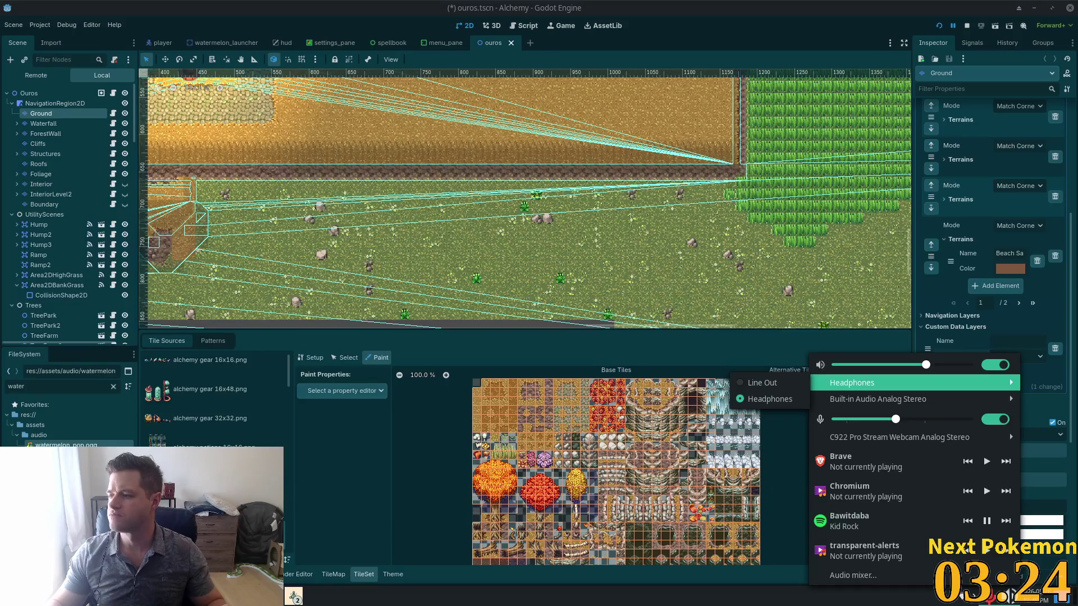
key(Escape)
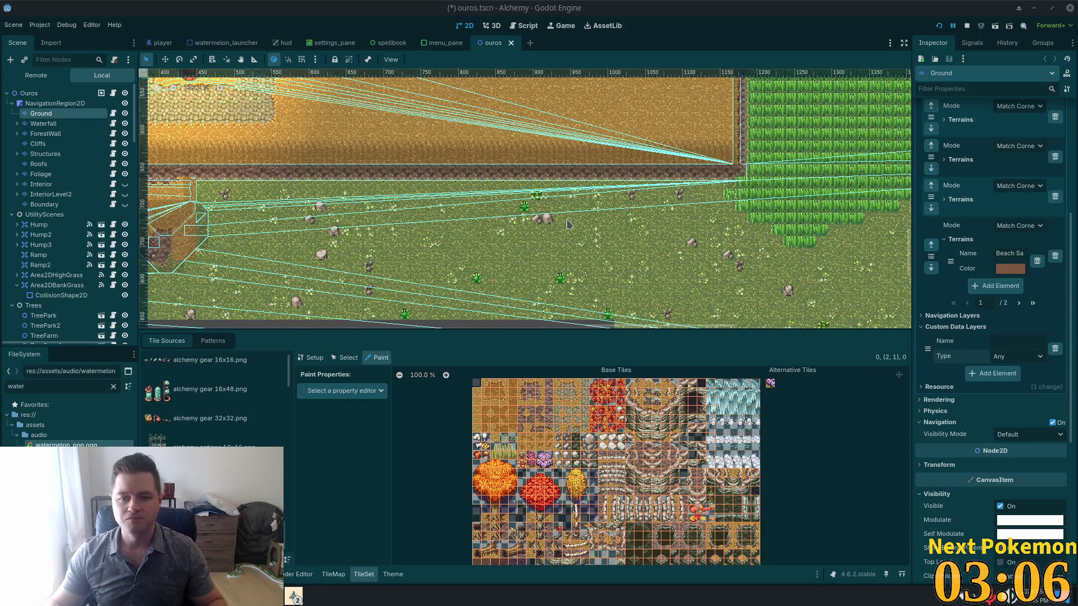
scroll(568, 225, down, 9)
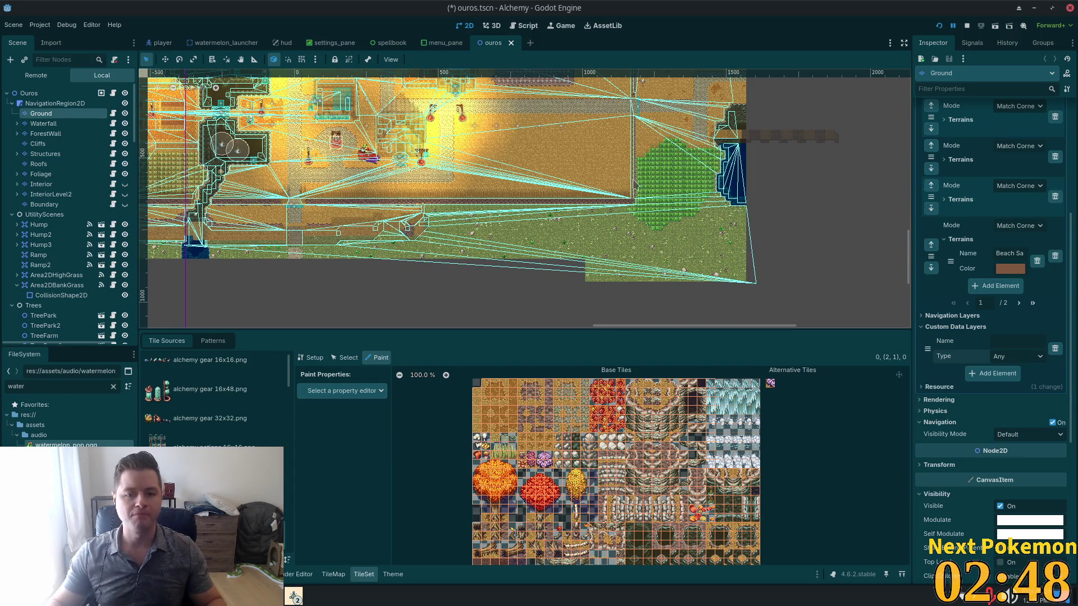
Zoom around the ouros town map in the 2D viewport, then switch to Audacity.
scroll(493, 207, down, 1)
scroll(460, 147, up, 7)
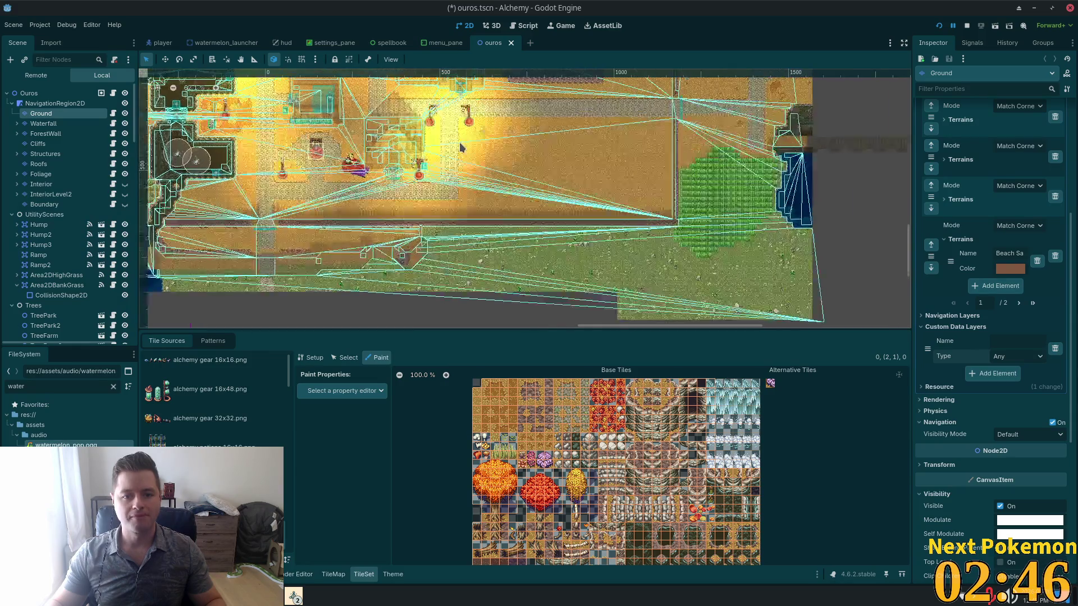
scroll(460, 147, up, 1)
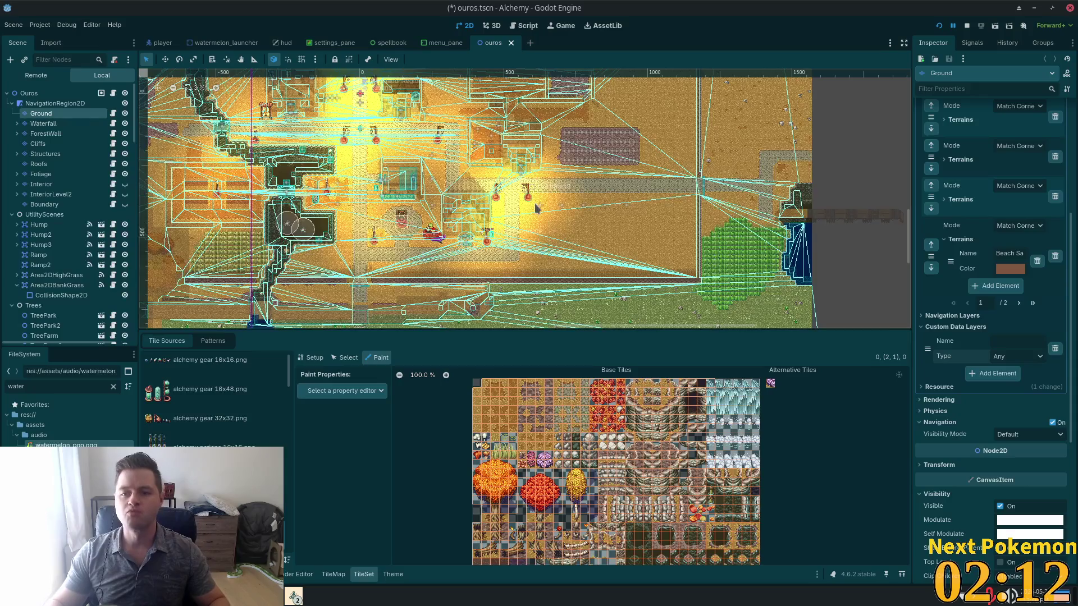
scroll(524, 202, down, 7)
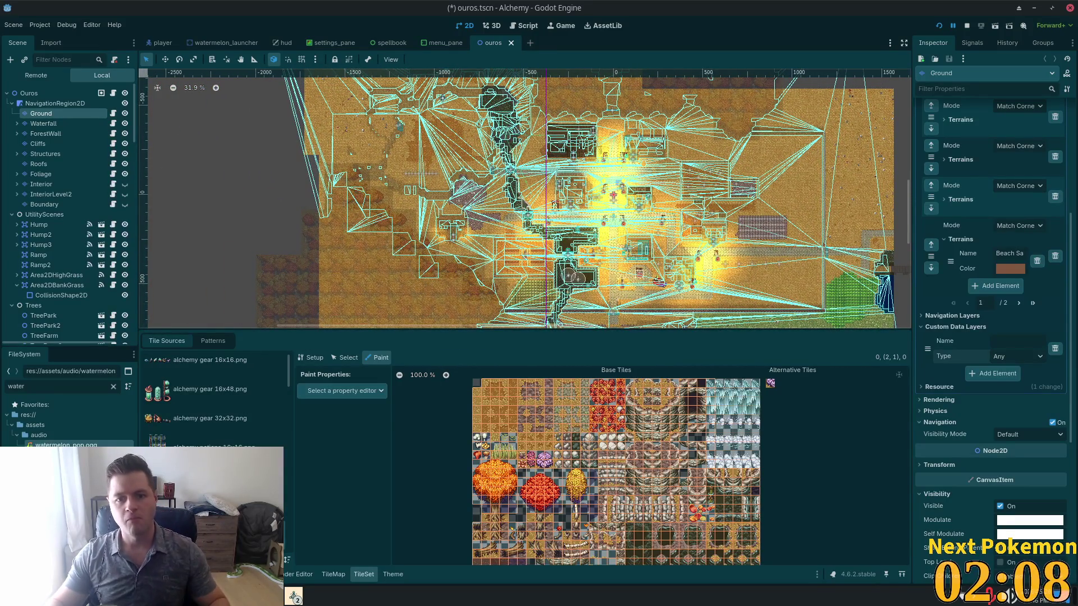
scroll(501, 217, up, 2)
scroll(501, 219, up, 5)
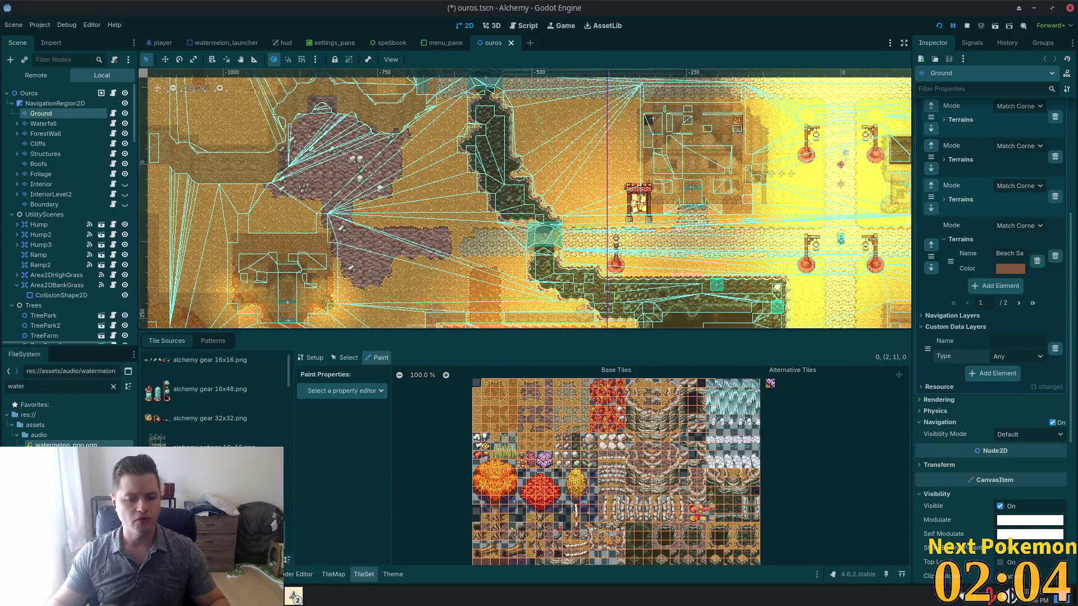
key(alt+Tab)
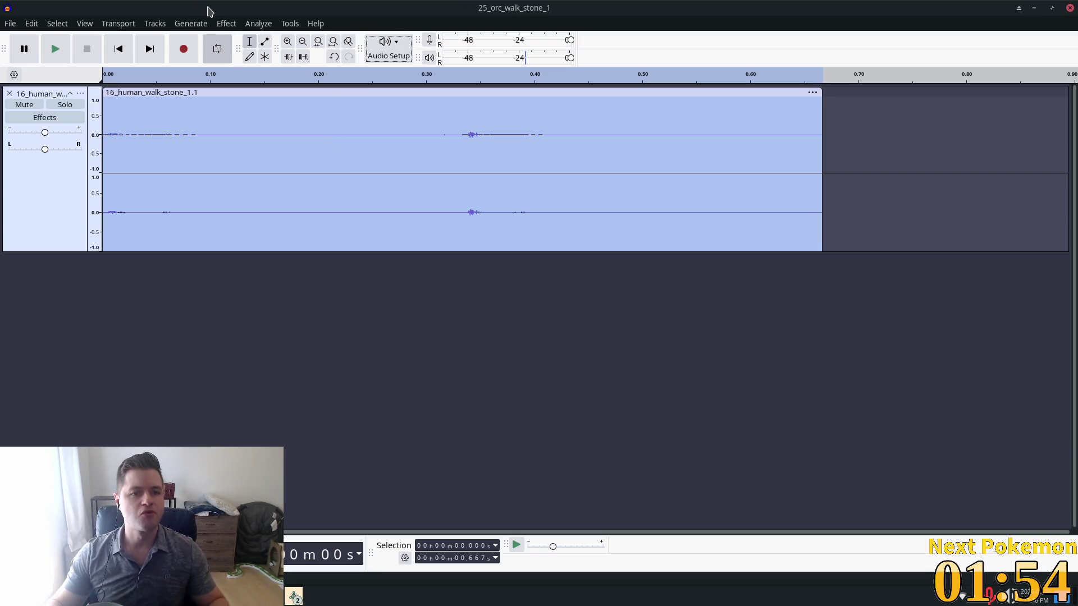
Browse Audacity's Effect, Analyze, Tools, Select and Tracks menus without applying anything, then switch to Brave.
click(225, 22)
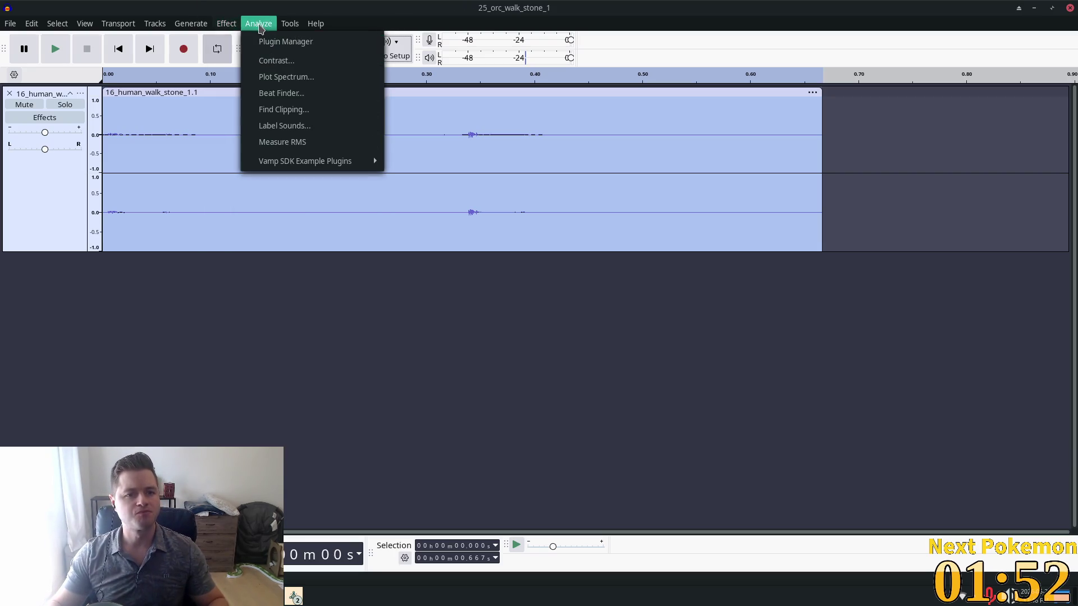
mouse_move(283, 27)
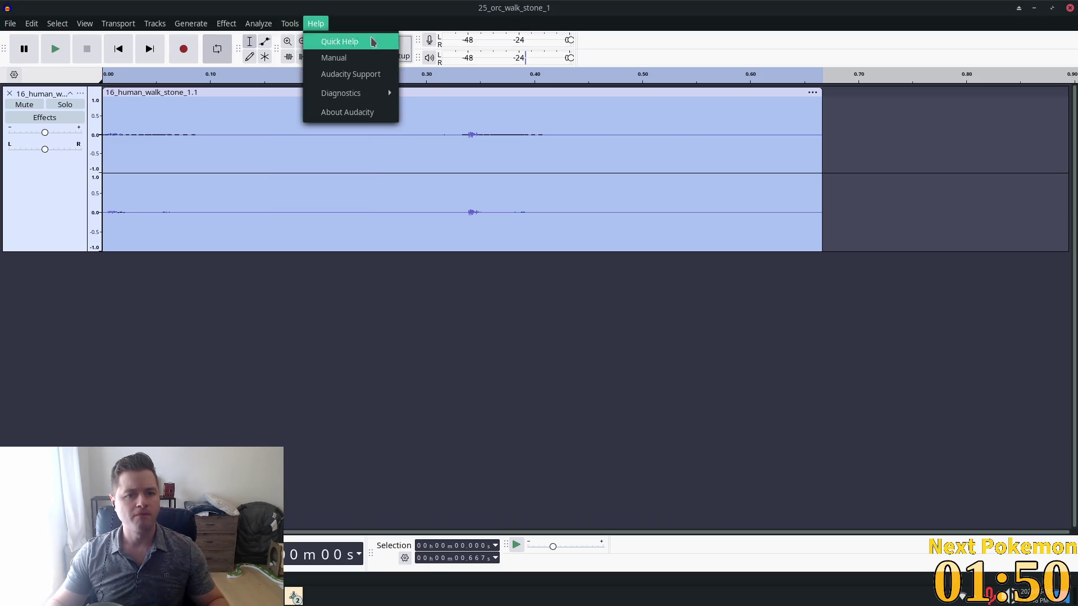
mouse_move(318, 80)
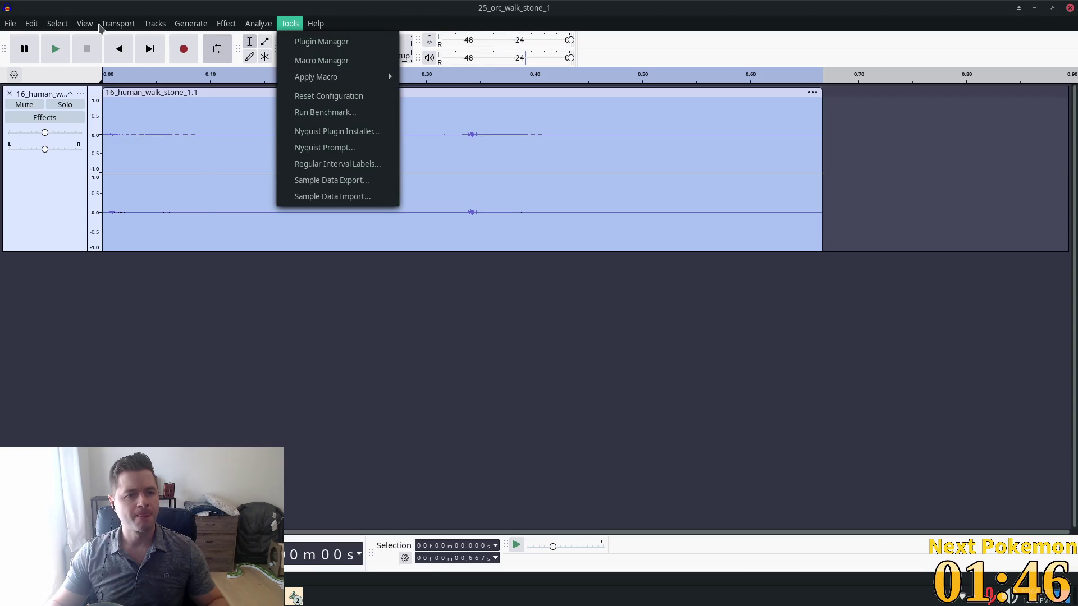
mouse_move(90, 26)
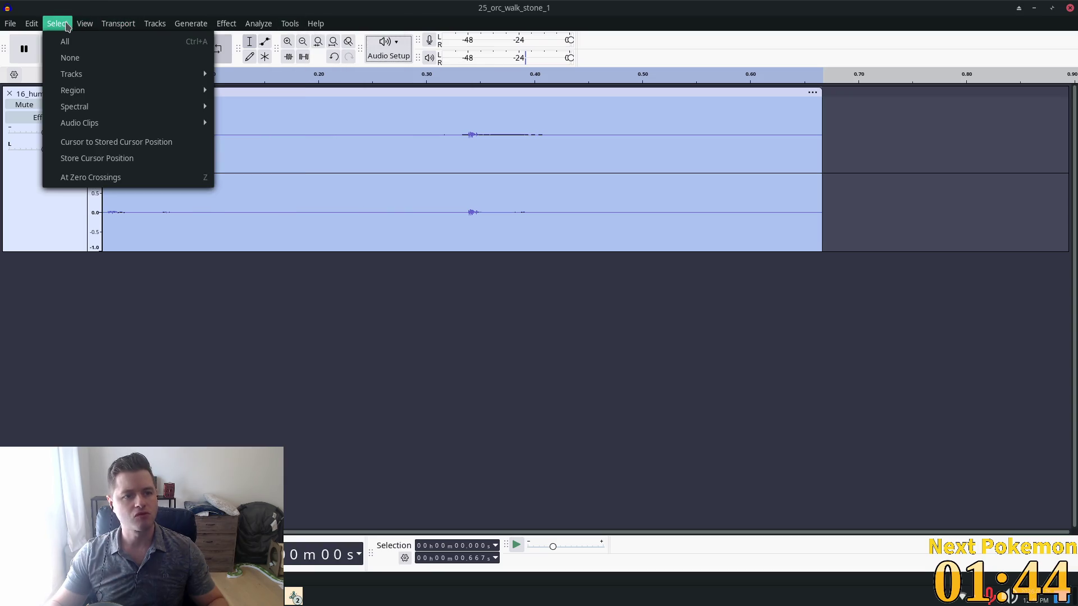
mouse_move(193, 25)
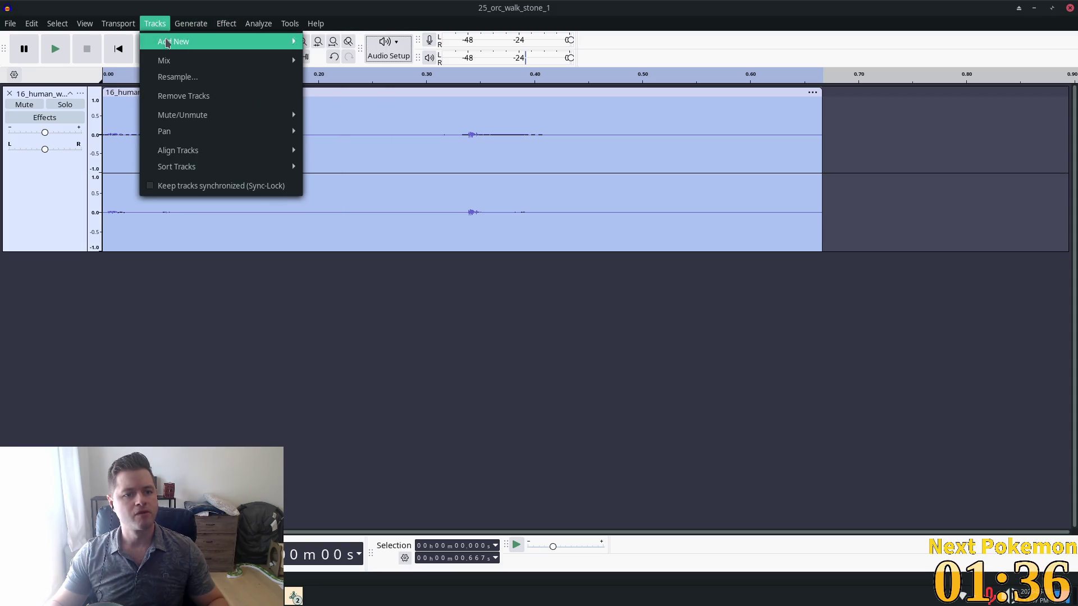
mouse_move(244, 168)
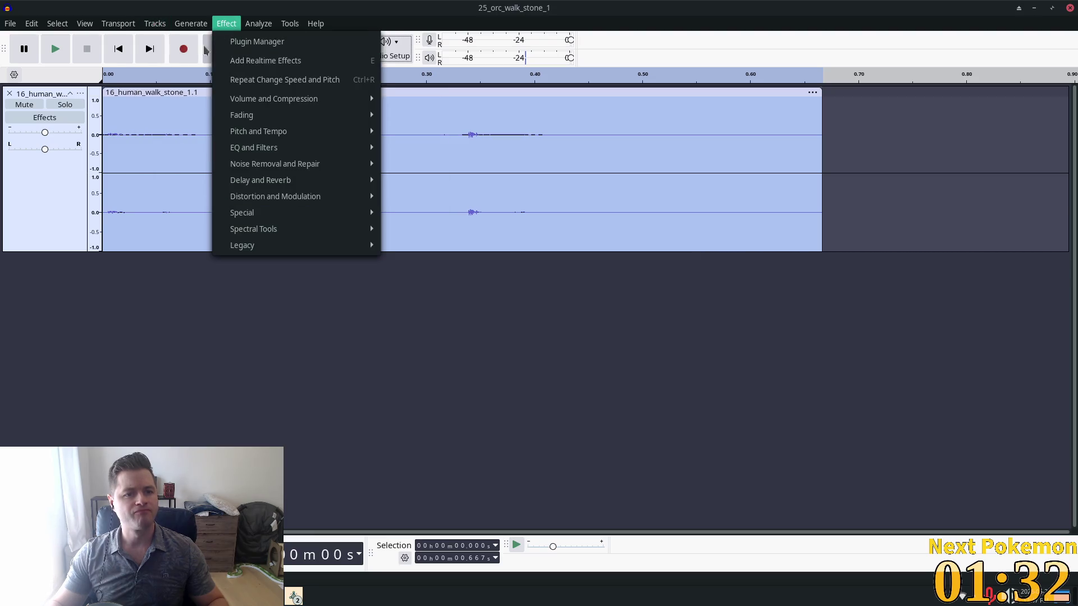
mouse_move(170, 60)
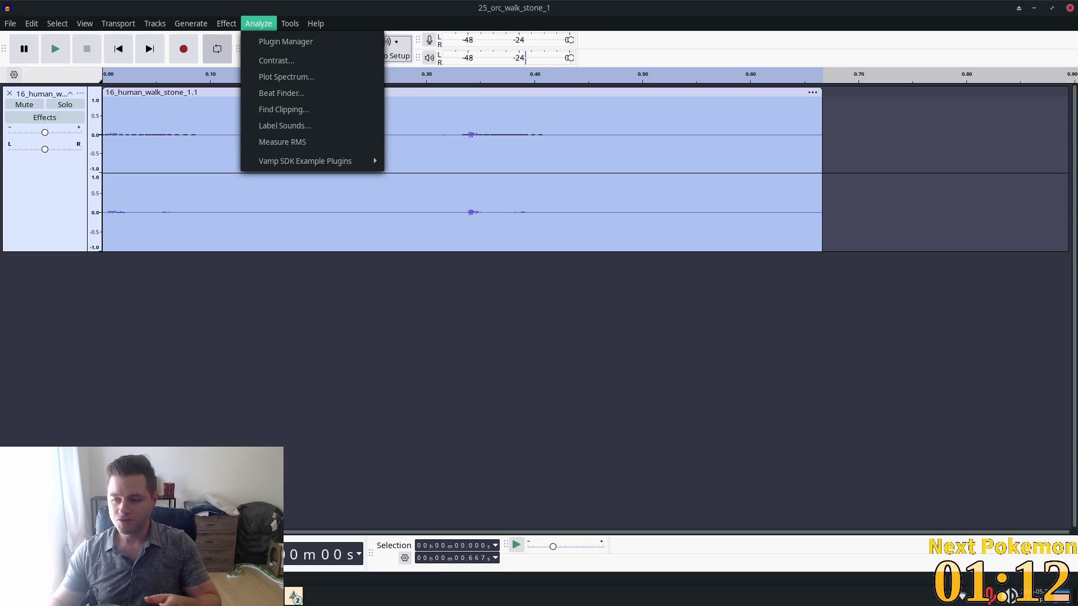
key(Escape)
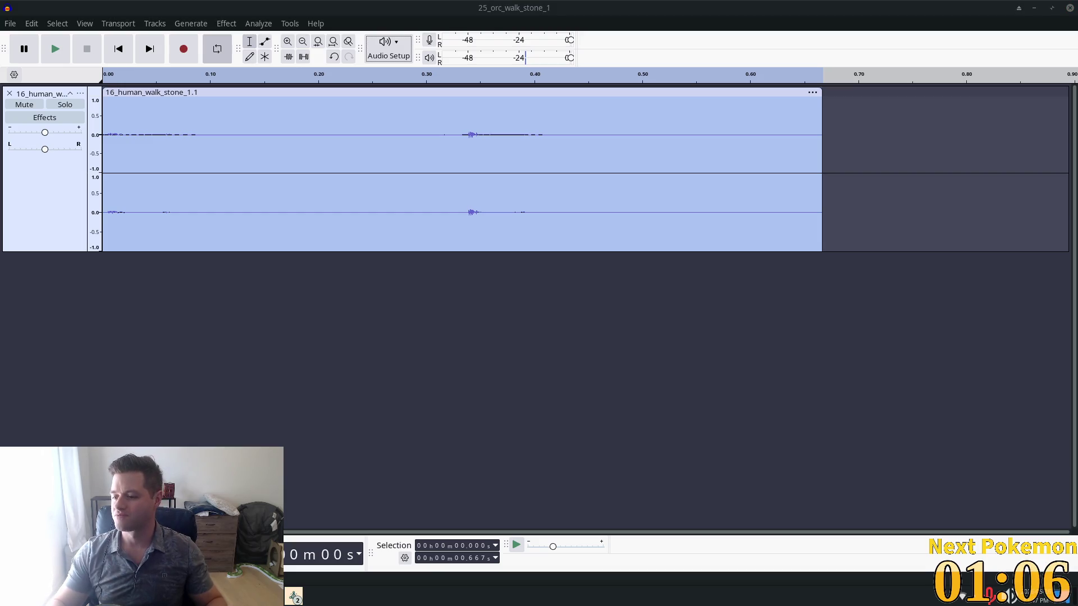
key(alt+Tab)
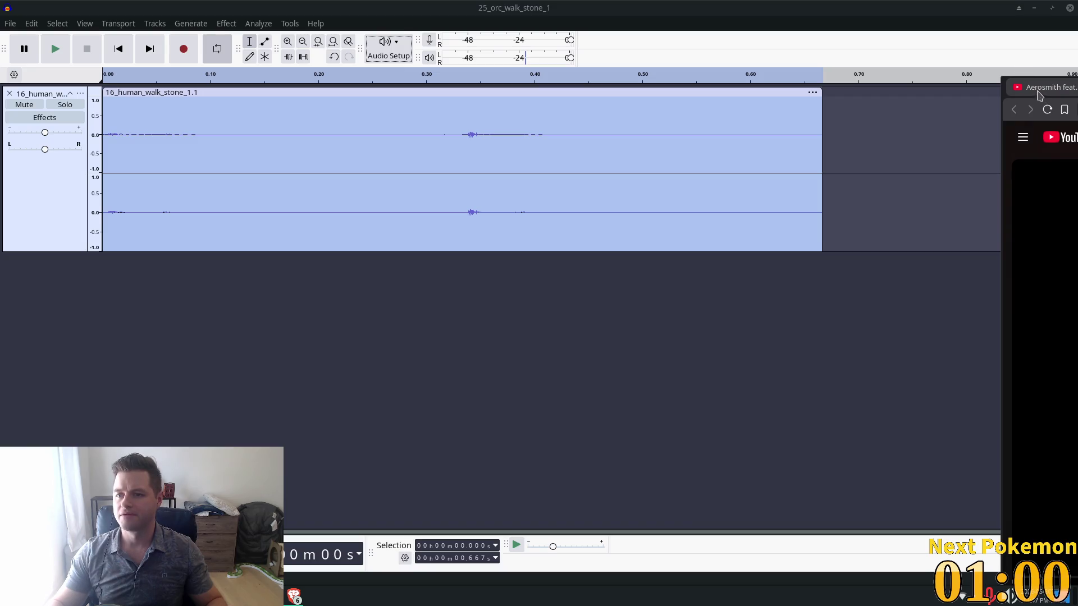
Maximize the Brave window showing the YouTube video, then switch back to Audacity.
drag(1041, 92, 853, 87)
drag(813, 48, 392, 3)
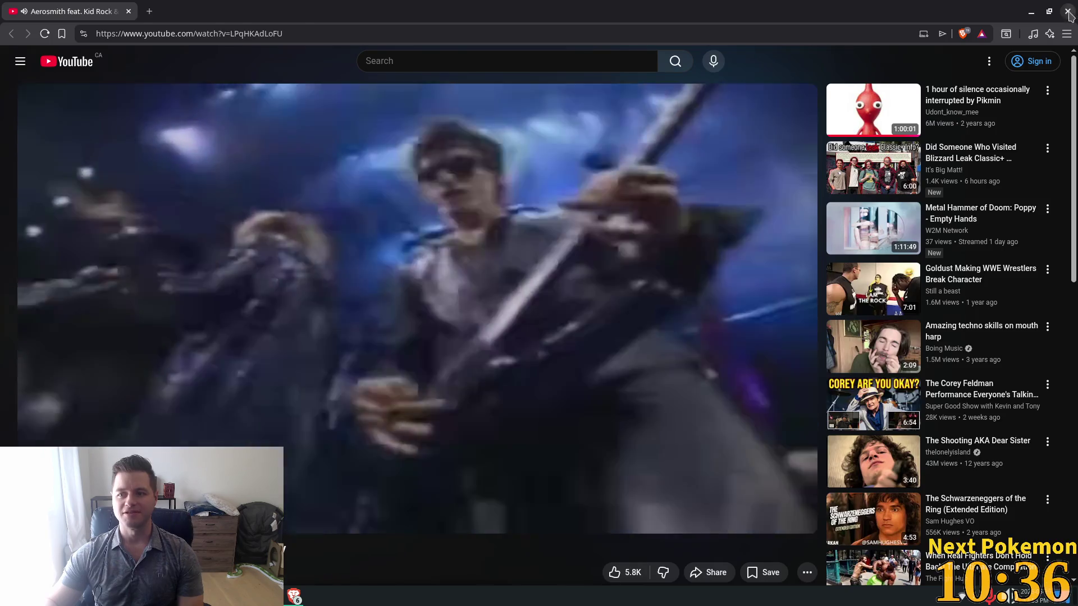
key(alt+Tab)
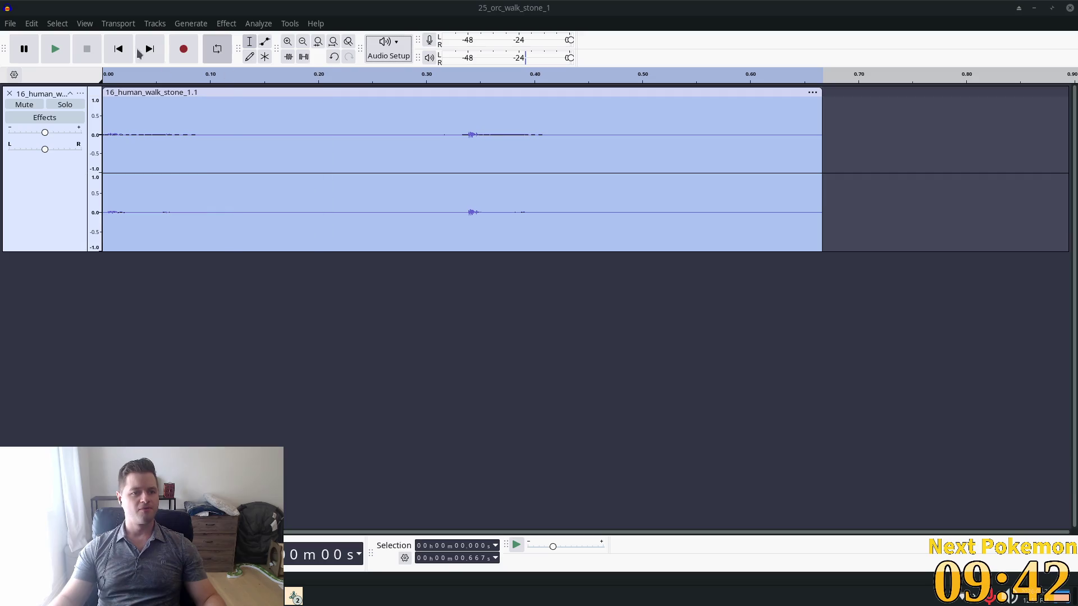
Listen to the 16_human_walk_stone_1 footstep clip, then open Add Realtime Effects from the Effect menu.
click(59, 54)
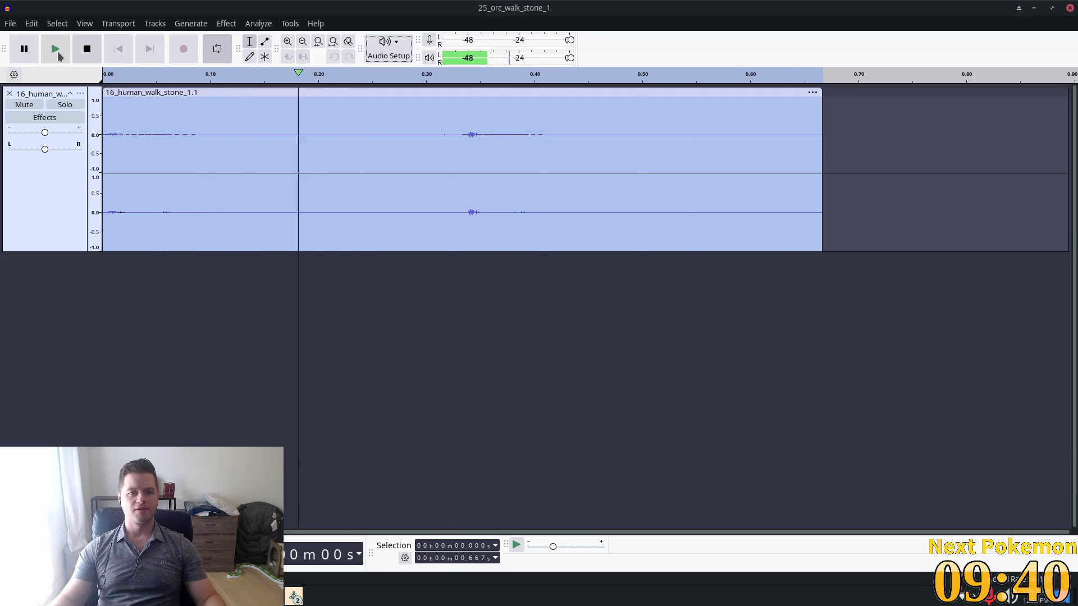
key(space)
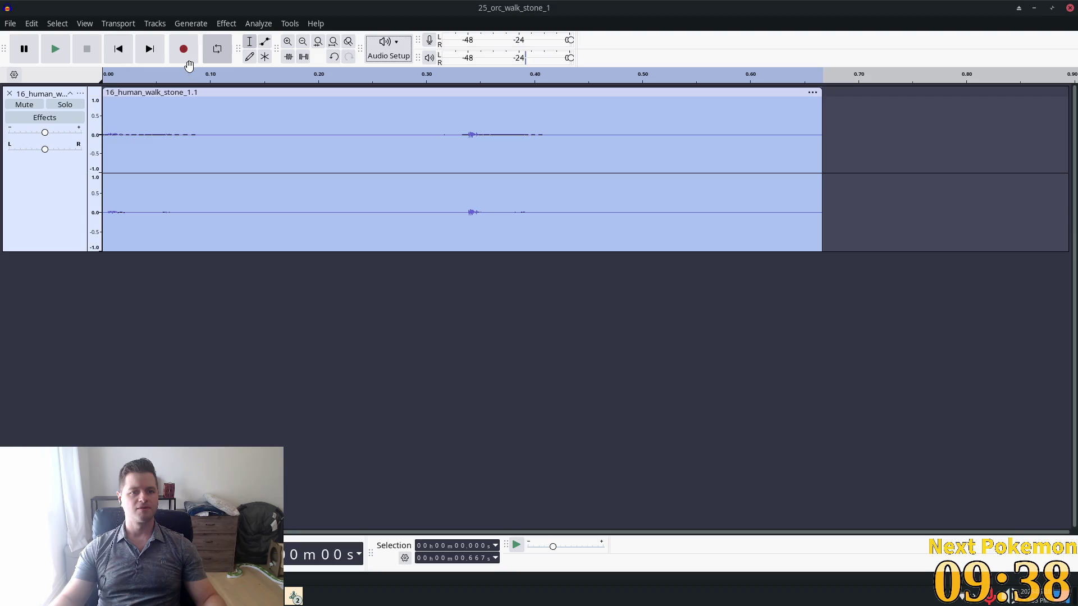
click(221, 25)
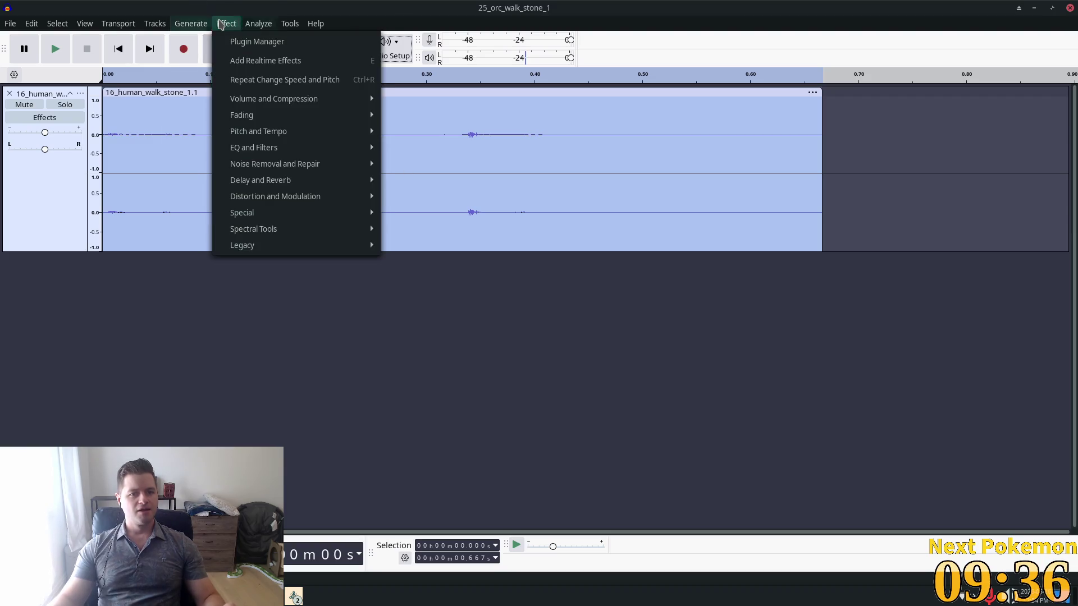
click(292, 61)
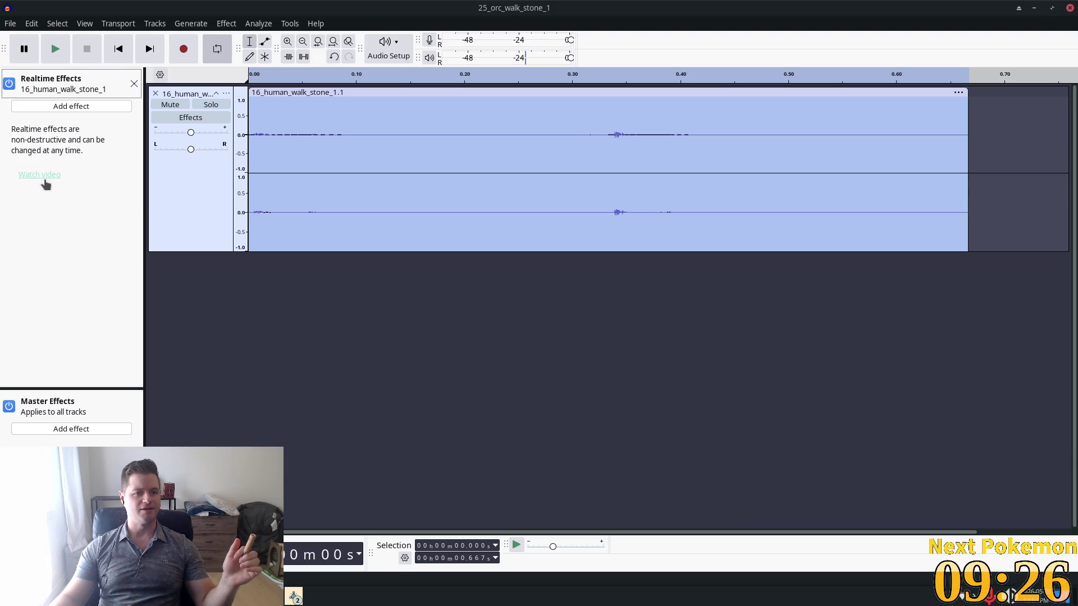
Add a realtime Compressor with lookahead 54.4 ms, attack 200 ms and release 1000 ms.
click(61, 106)
mouse_move(54, 124)
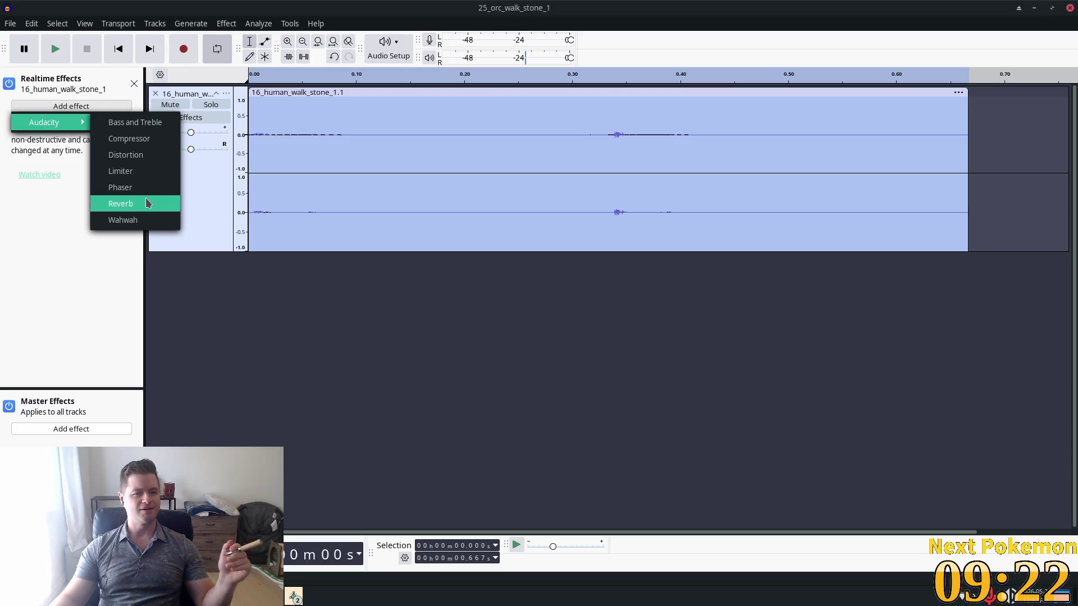
click(129, 138)
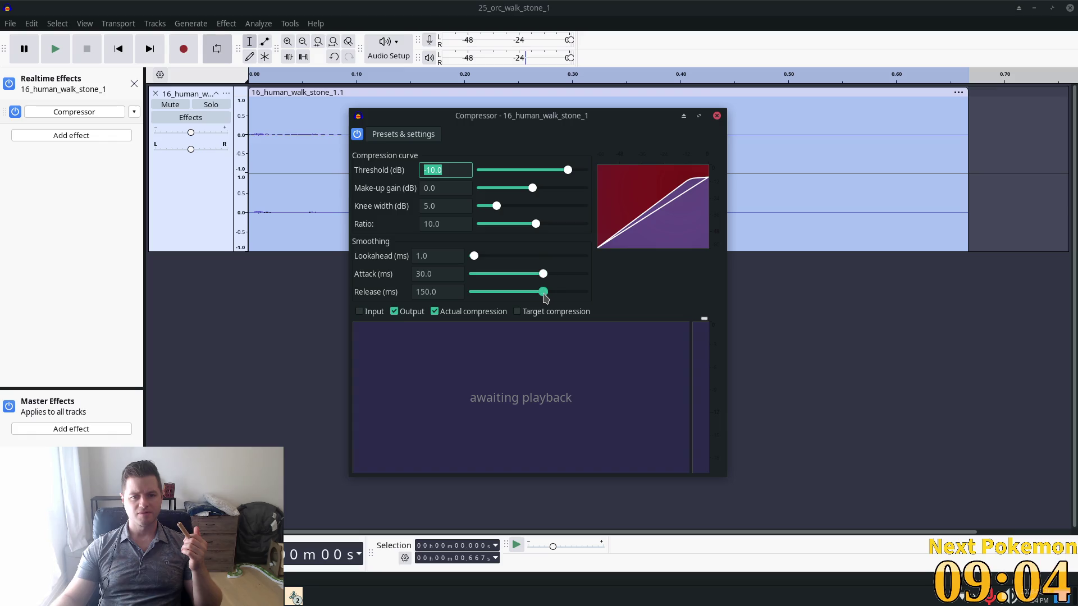
drag(543, 273, 585, 275)
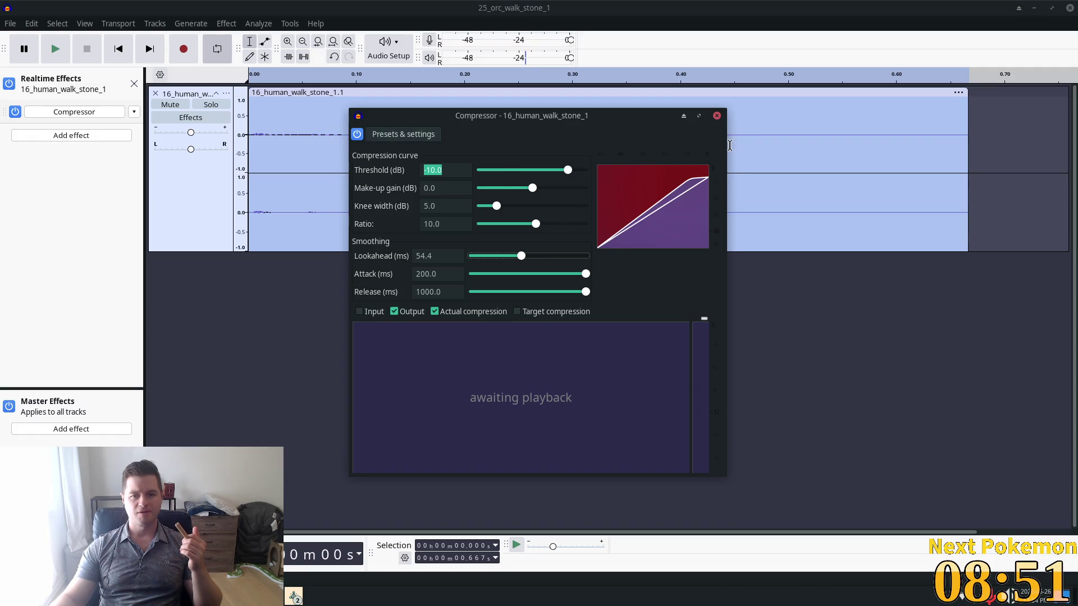
click(717, 116)
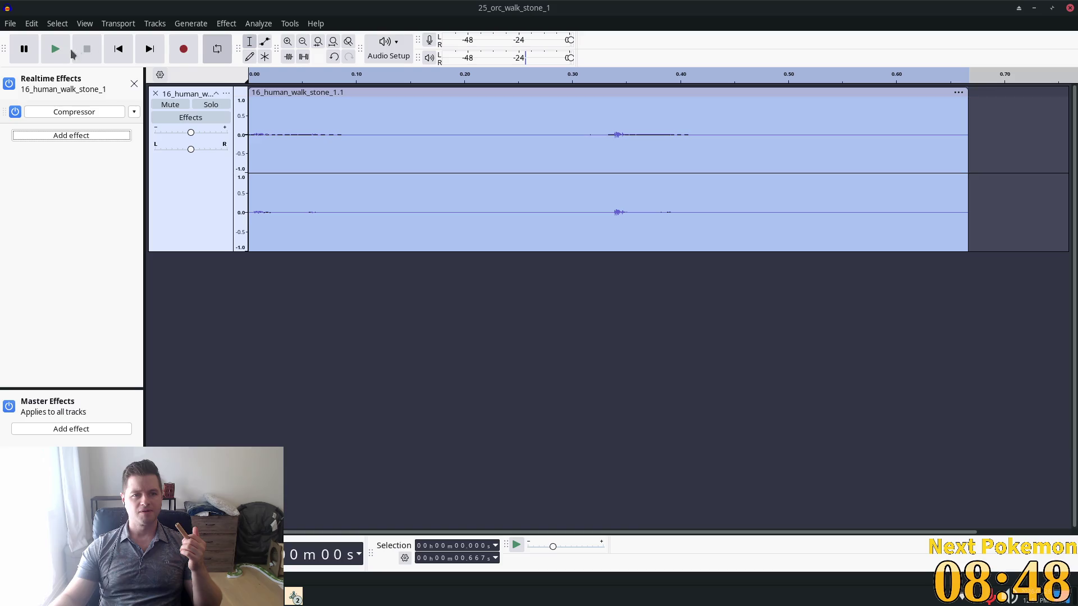
Play the compressed clip, set the Compressor slot to 'No effect', and hide the realtime effects list.
click(58, 56)
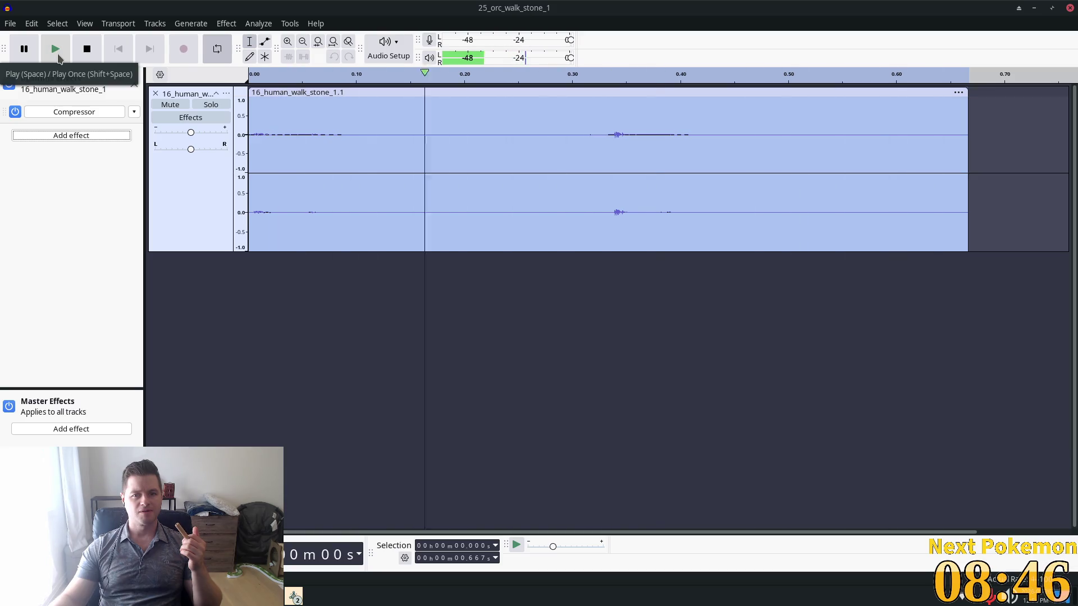
click(134, 115)
click(152, 125)
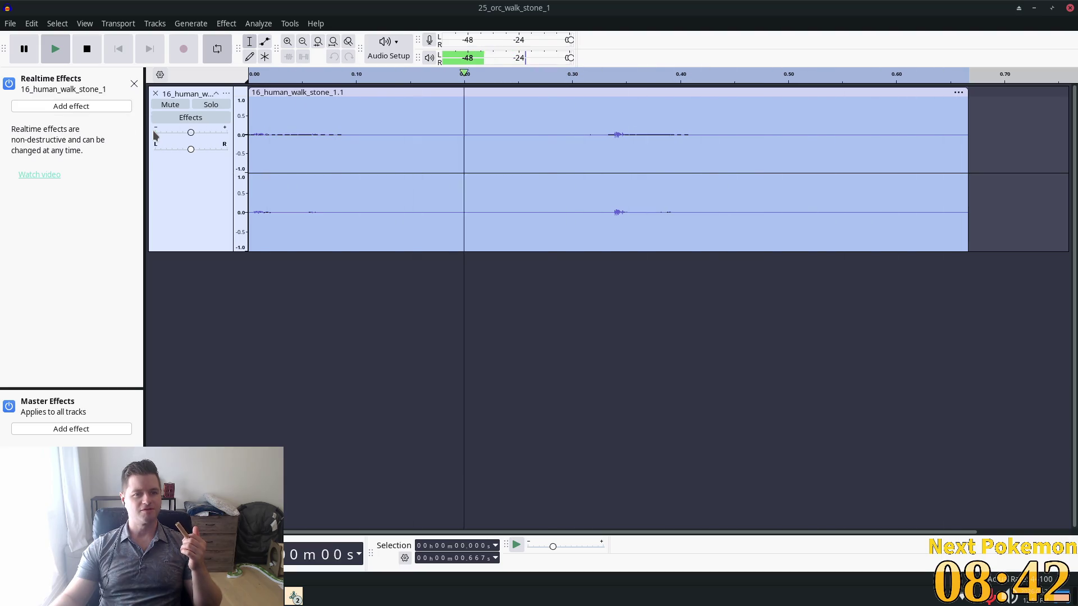
click(134, 83)
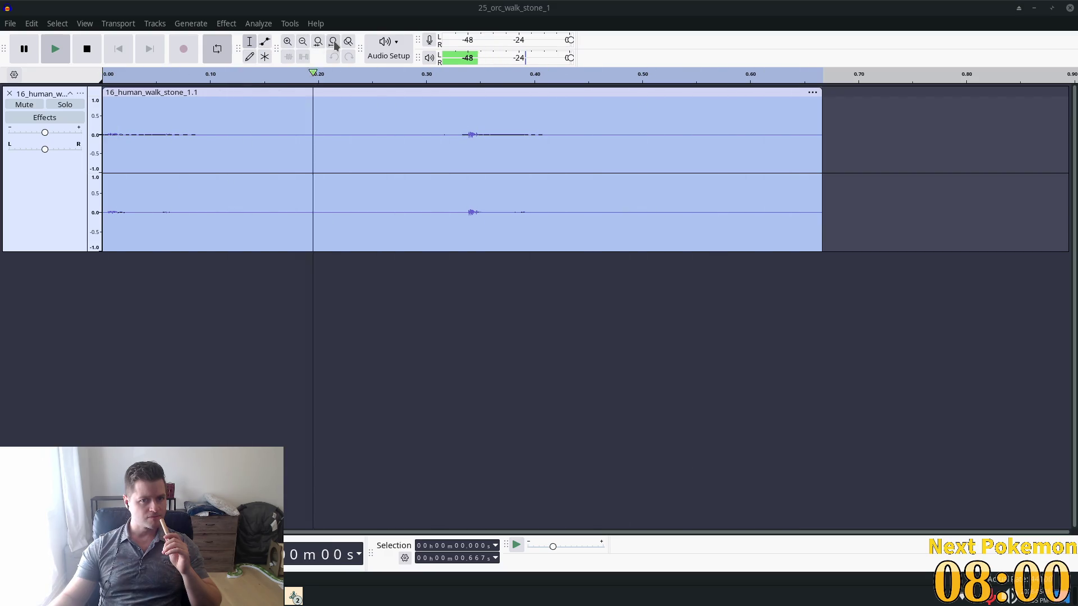
Browse the Effect menu in Audacity and stop the looping footstep playback.
click(182, 18)
click(226, 23)
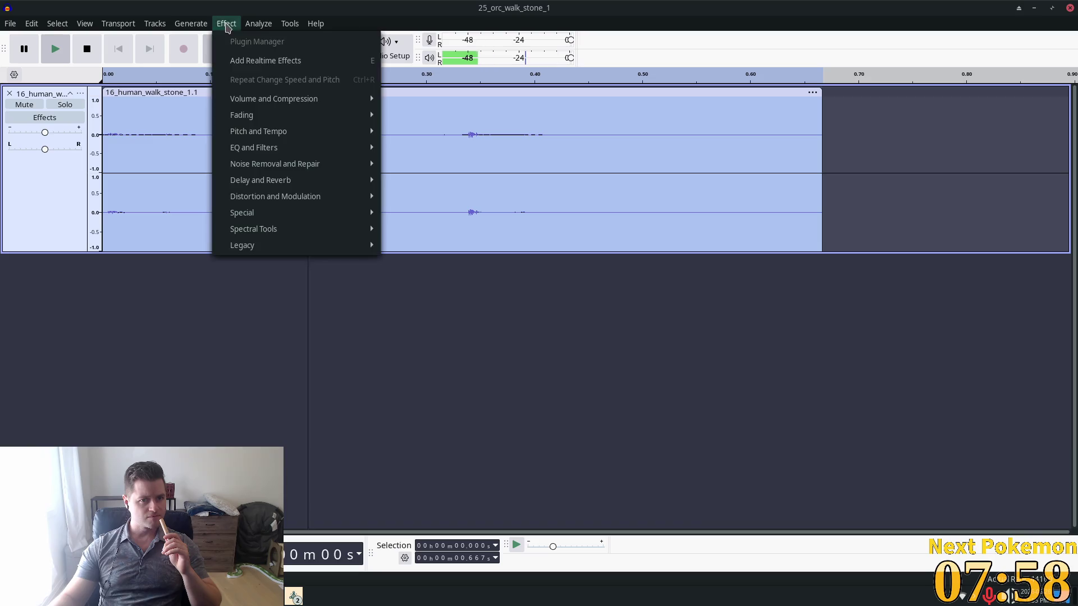
mouse_move(340, 137)
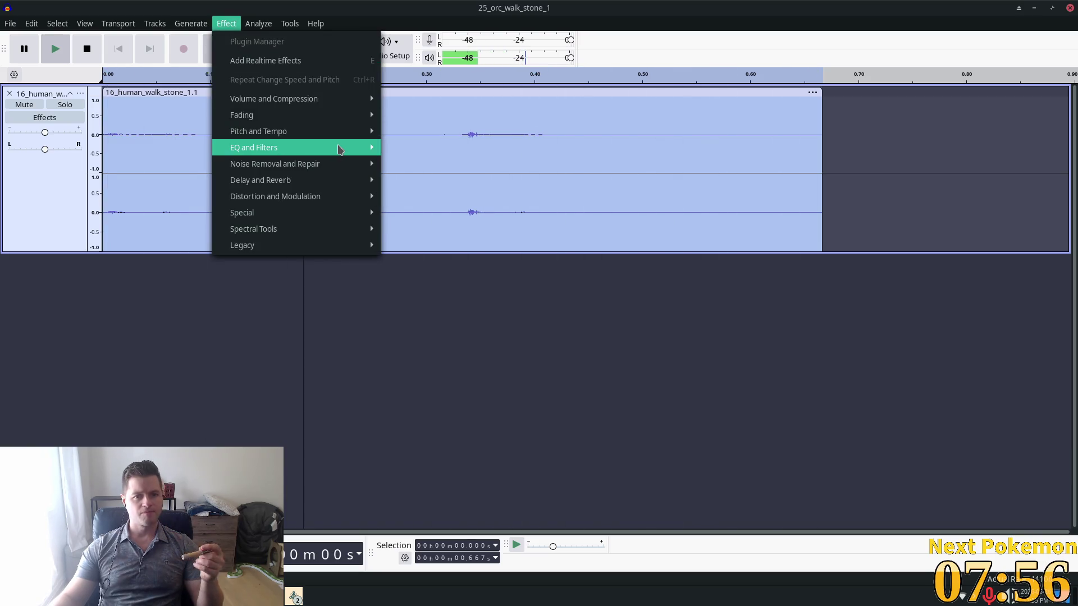
mouse_move(154, 23)
click(63, 54)
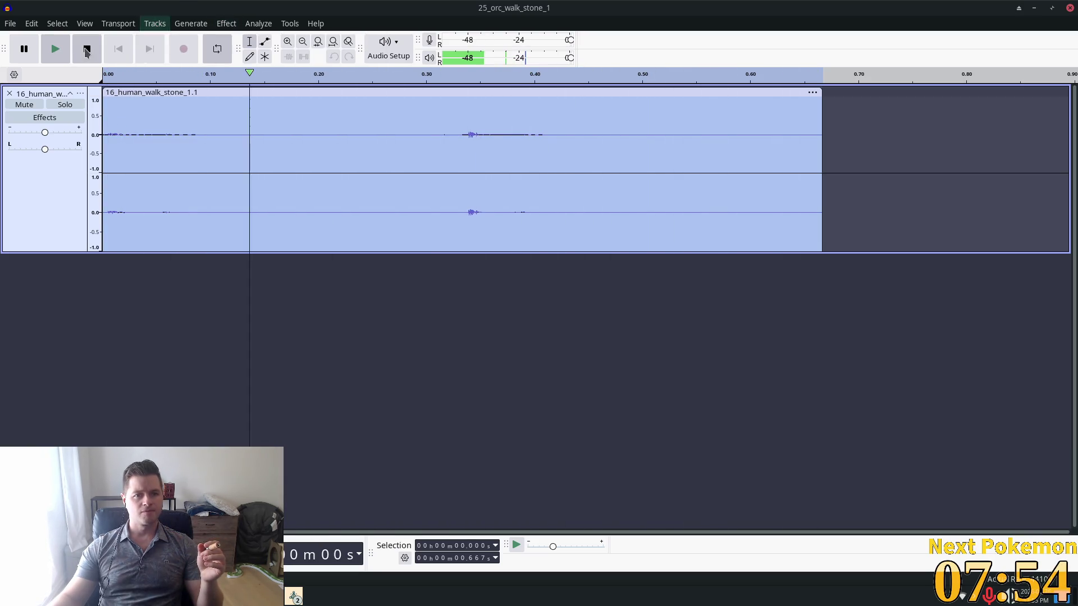
Browse the noise removal and repair effects, then close the menu without applying one.
click(87, 49)
click(226, 23)
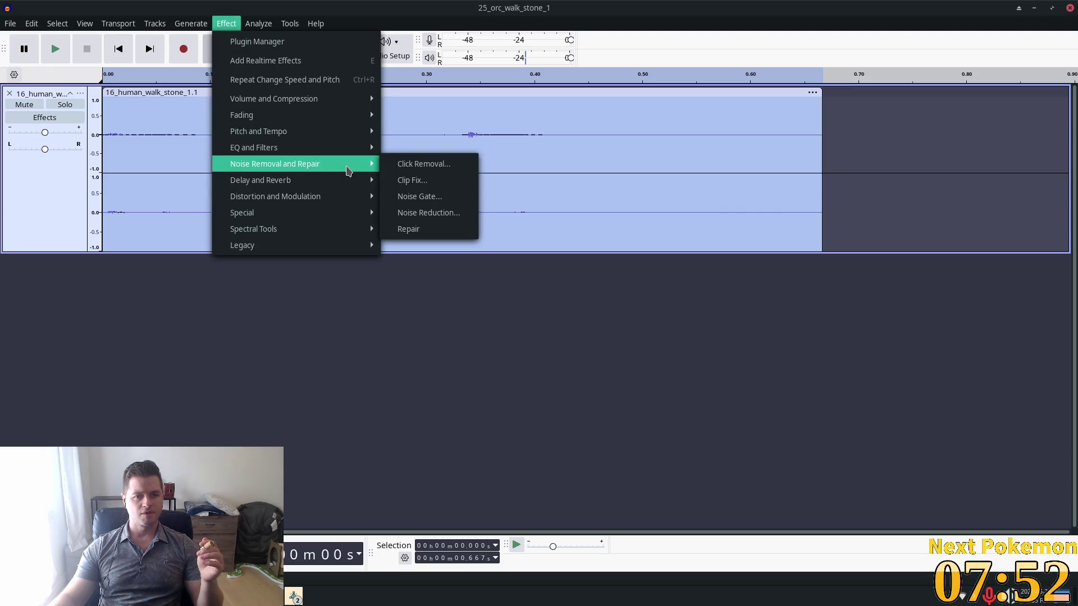
mouse_move(346, 184)
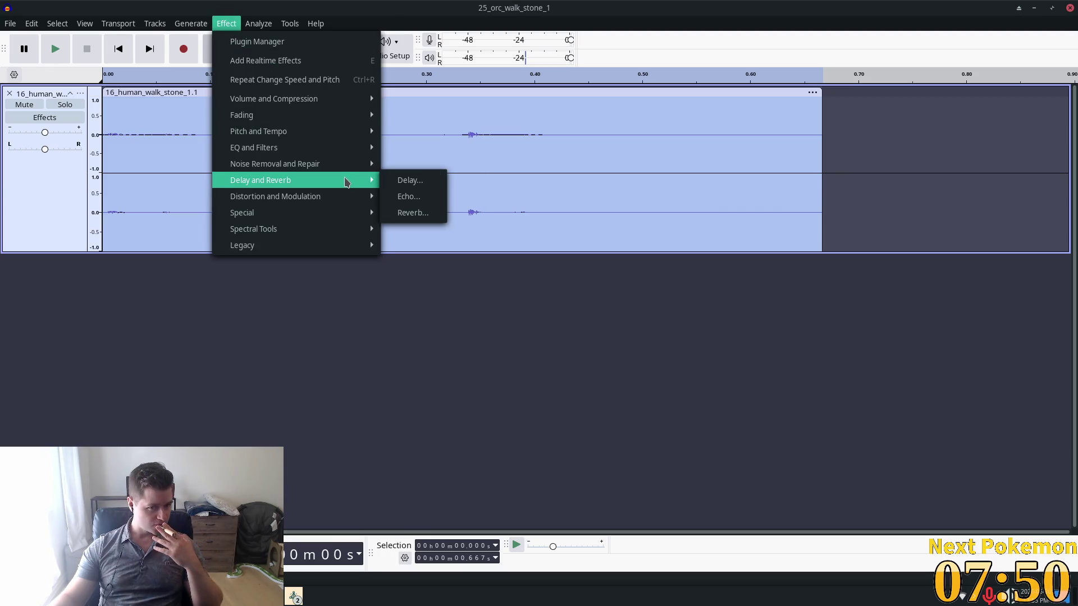
mouse_move(331, 199)
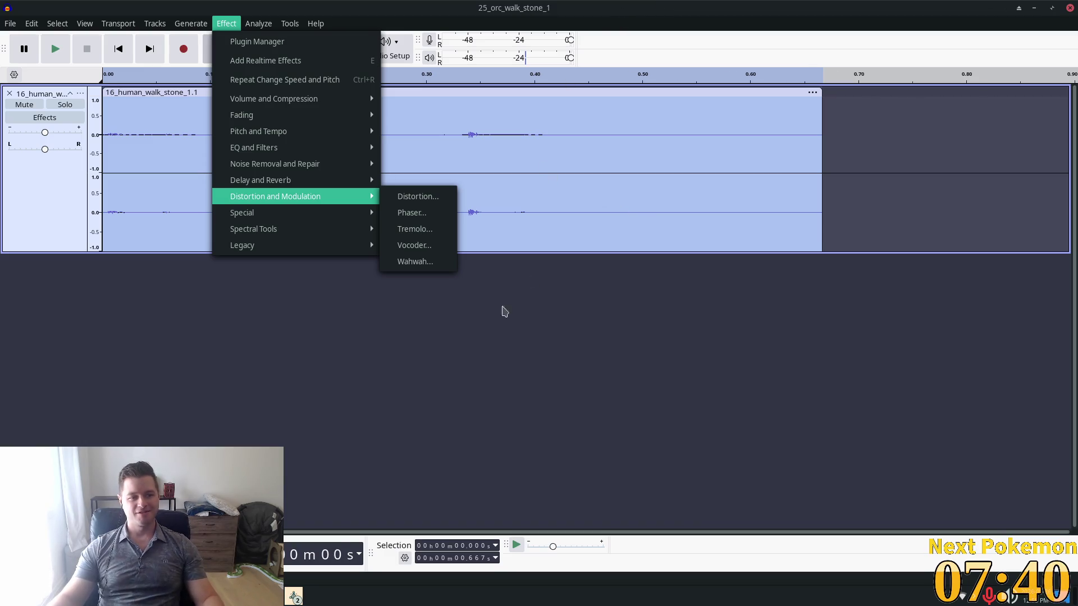
click(441, 376)
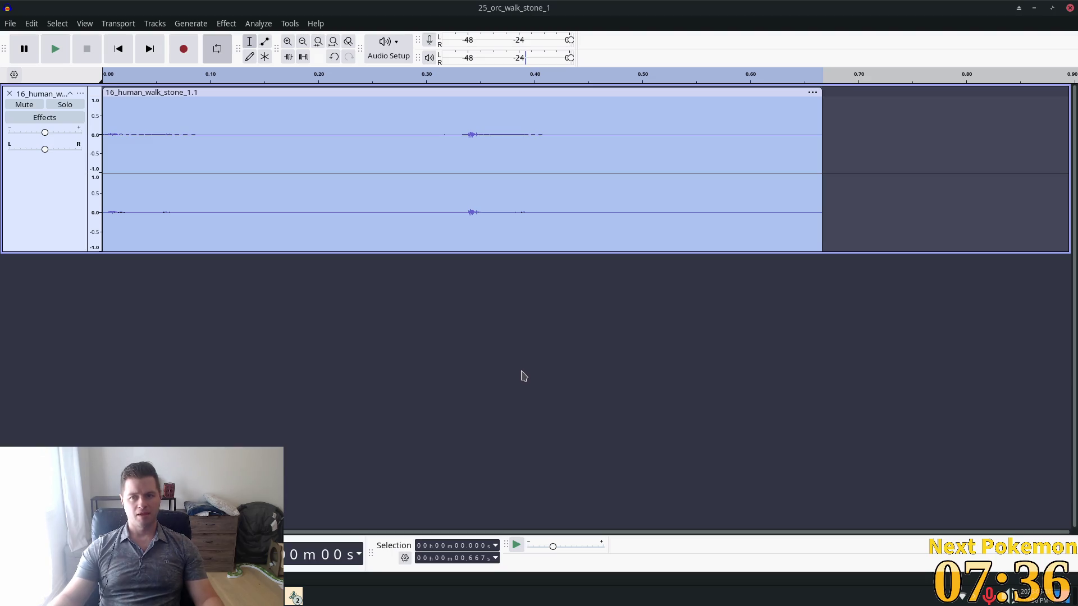
click(296, 598)
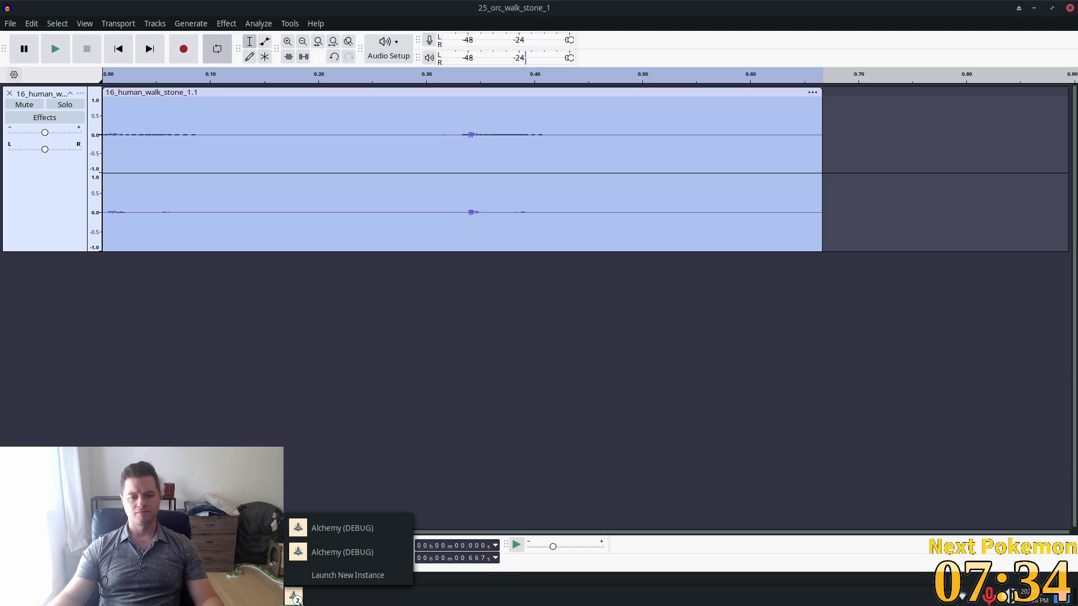
Bring the Alchemy debug game forward and walk the character past the red barn to the campfire clearing.
click(337, 525)
key(Right)
key(Up)
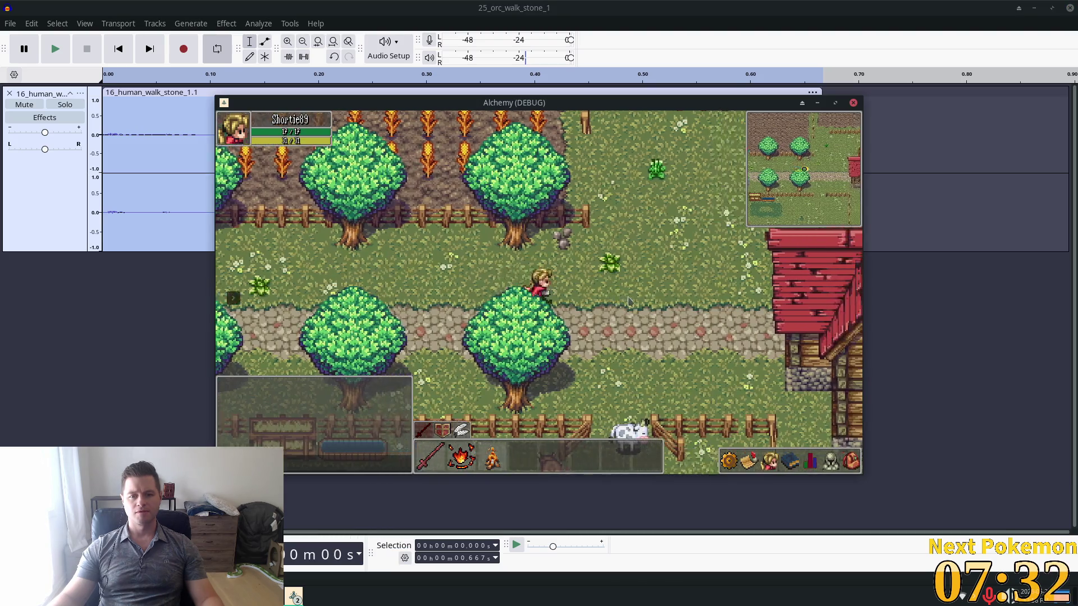
key(Right)
key(Up)
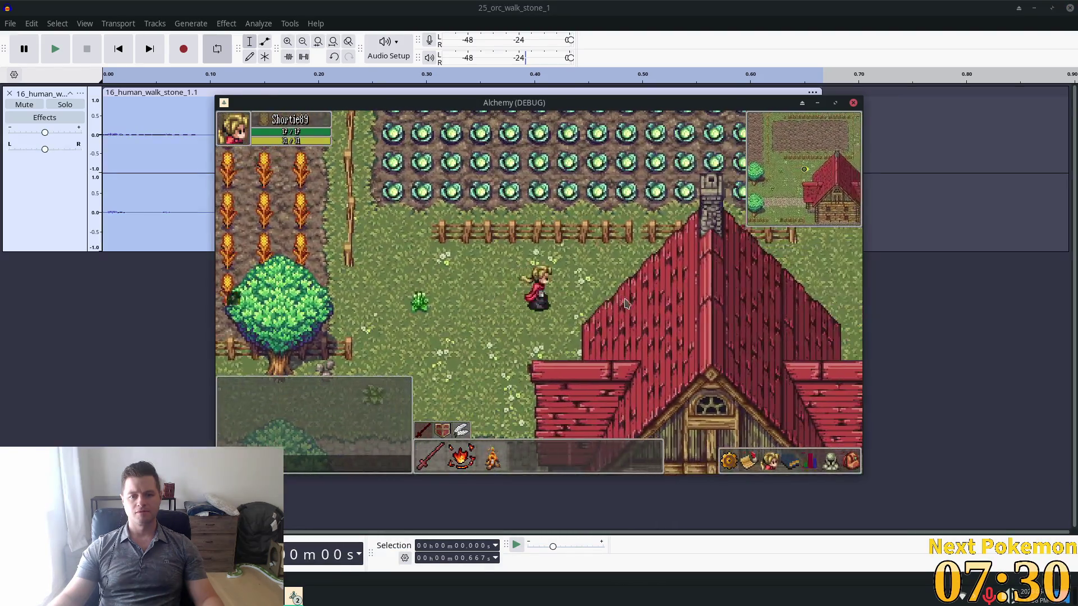
key(Right)
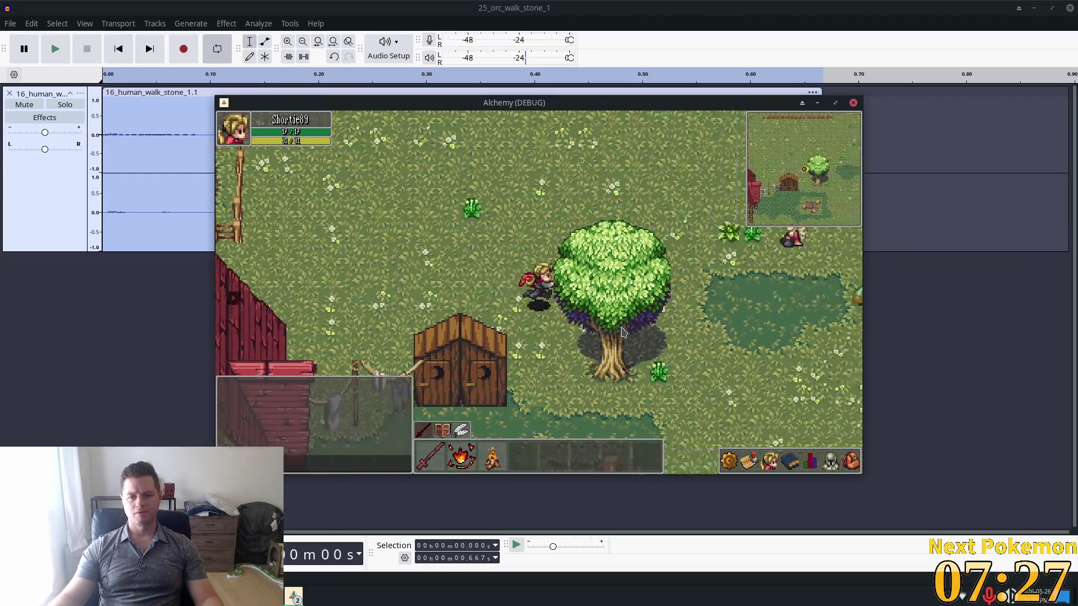
key(Down)
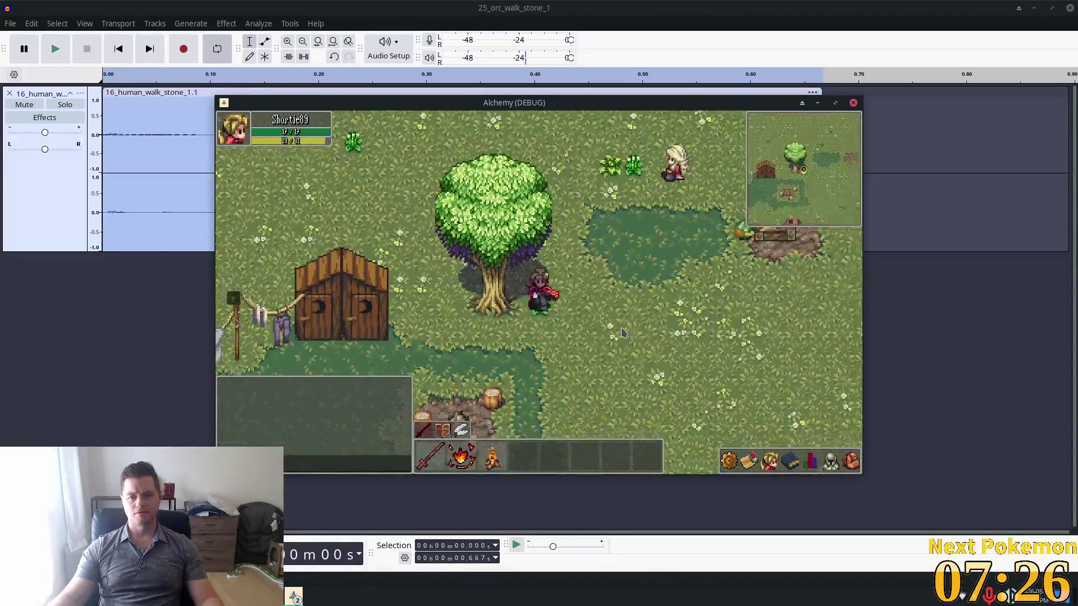
key(Up)
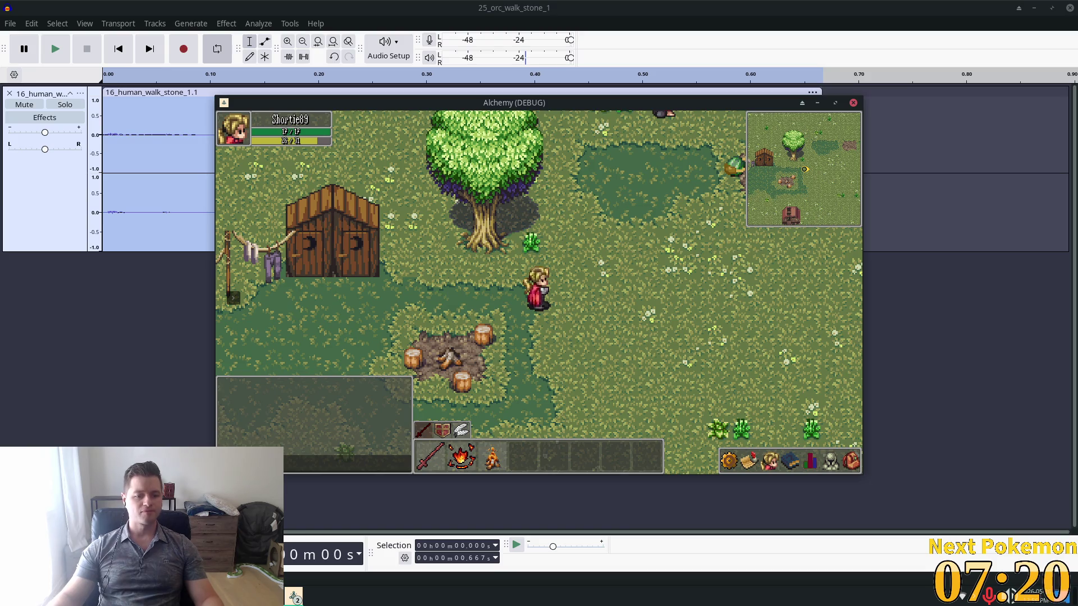
click(294, 596)
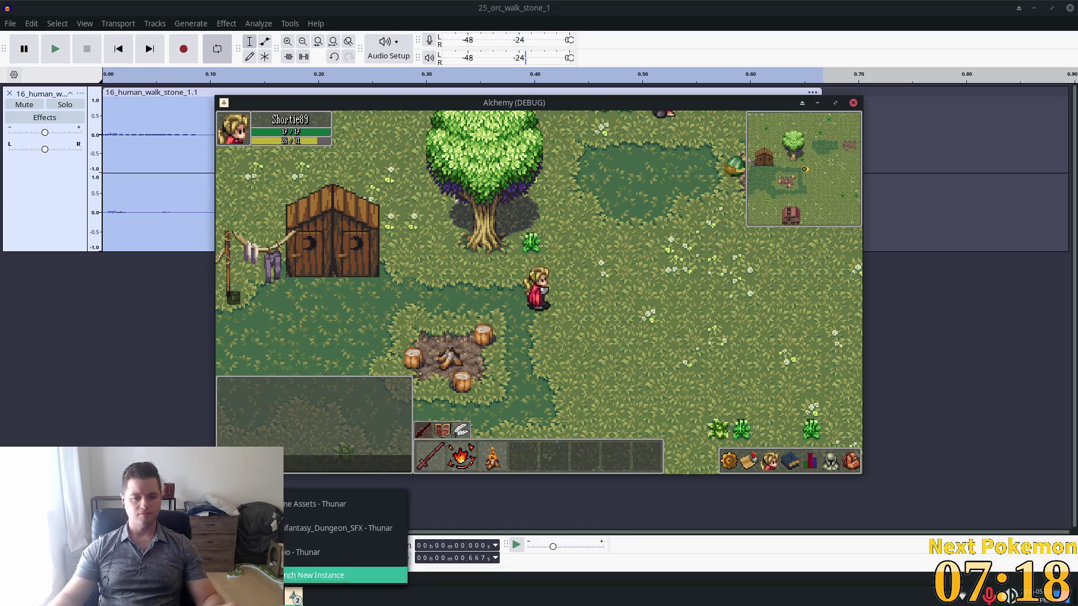
Bring the Minifantasy_Dungeon_SFX folder window to the front in Thunar.
click(337, 576)
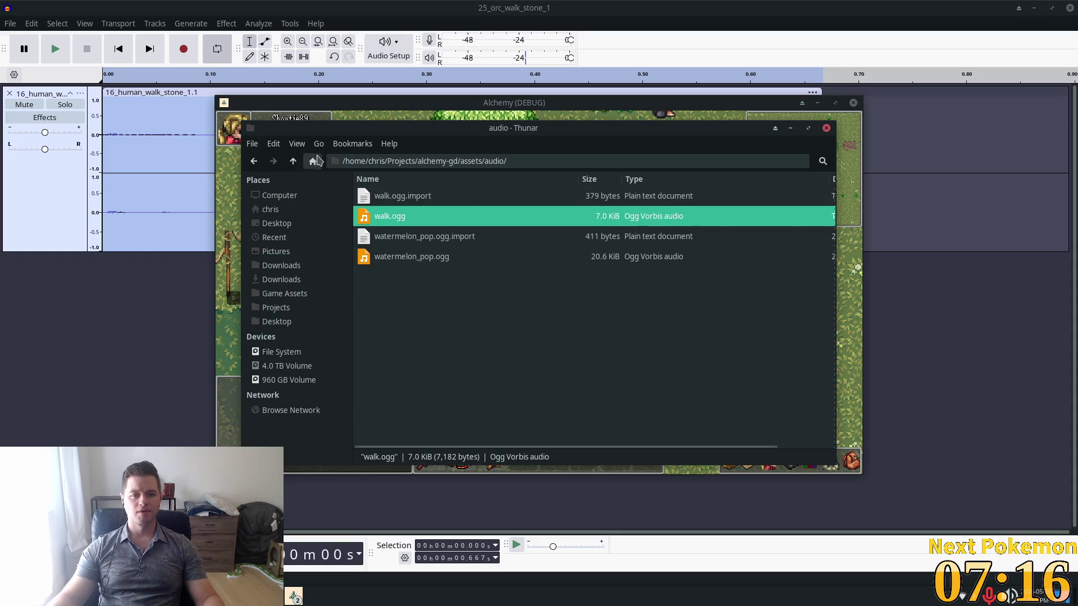
click(295, 597)
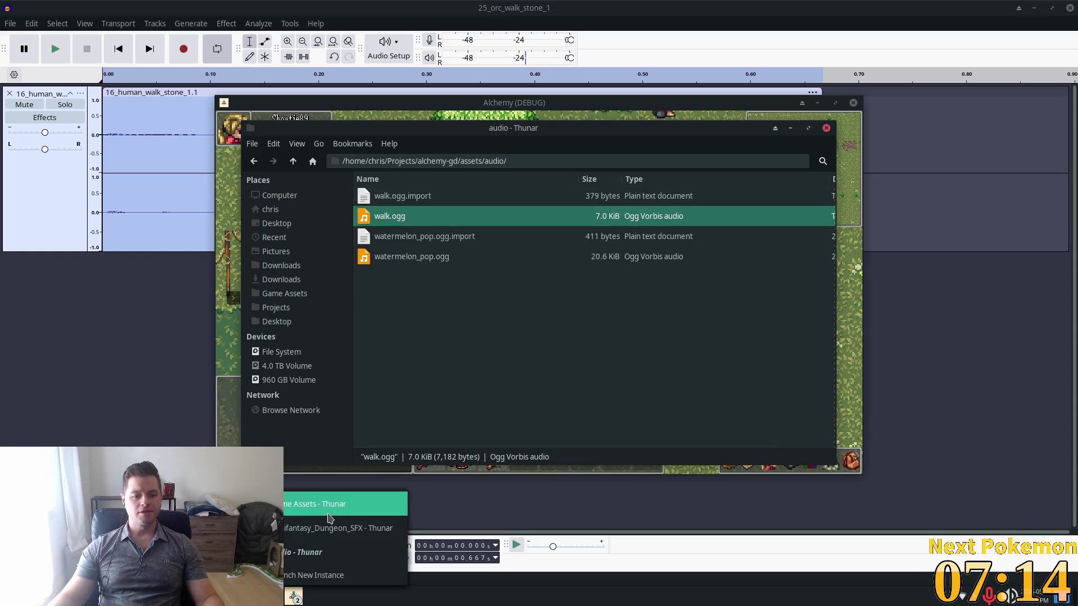
click(334, 528)
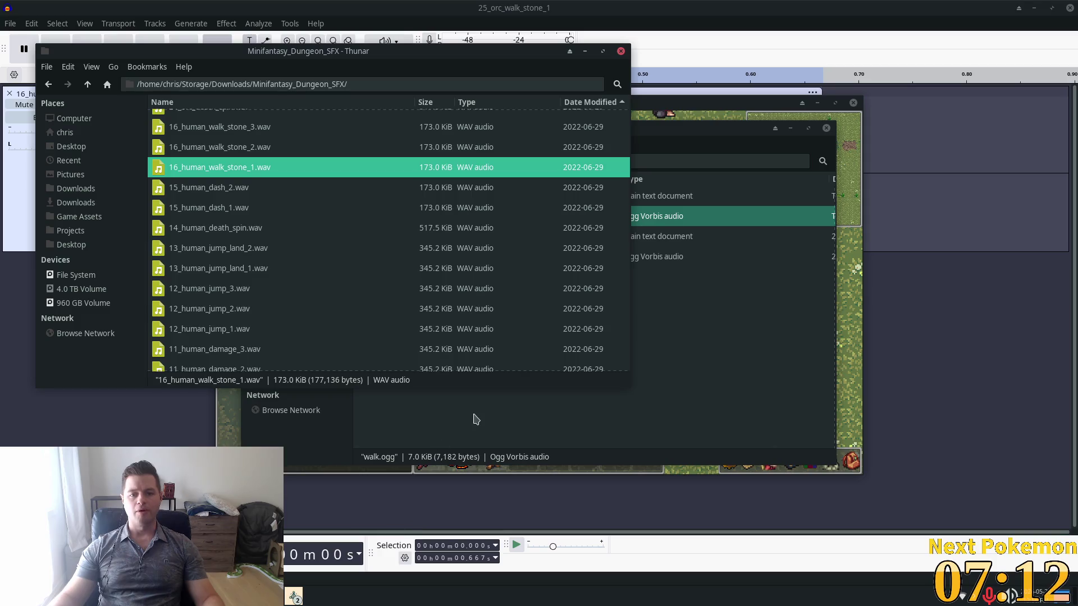
Scroll through the sound files and play 27_sword_miss_1.wav.
scroll(343, 303, up, 4)
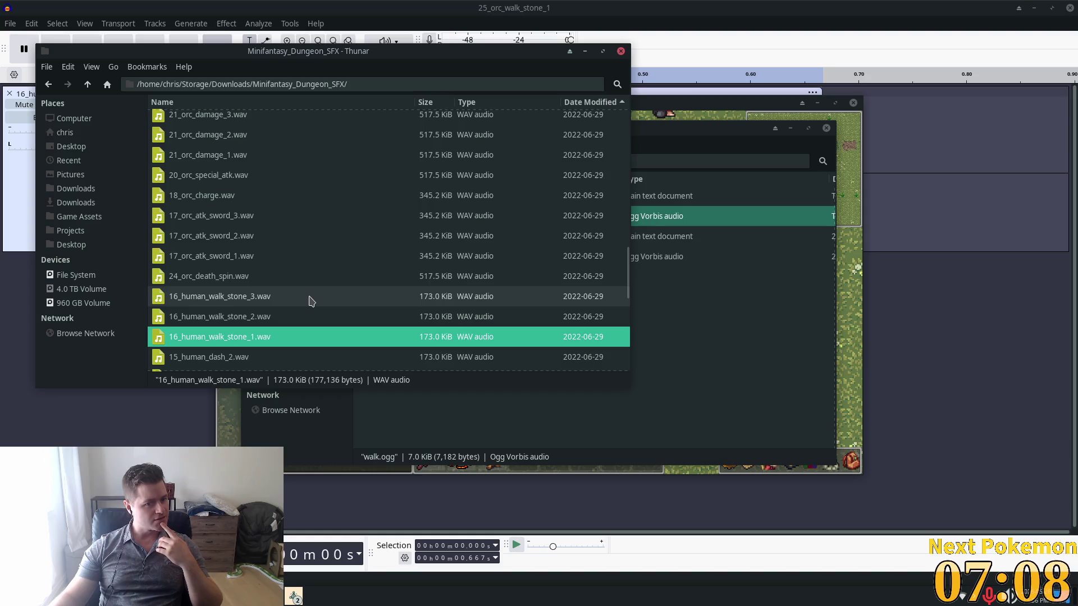
scroll(283, 282, up, 4)
scroll(296, 280, up, 10)
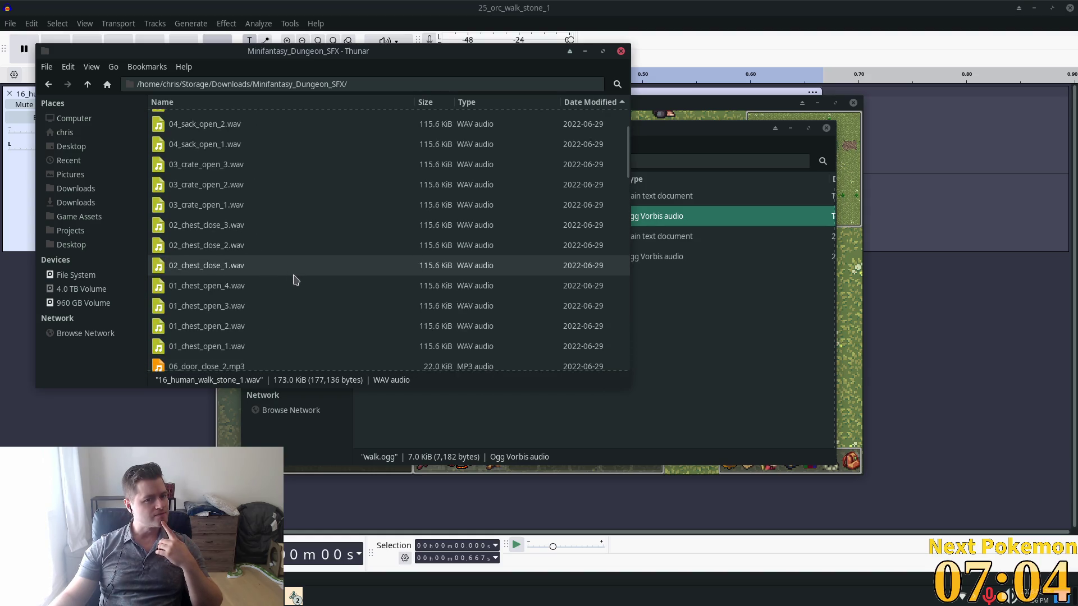
scroll(296, 280, up, 2)
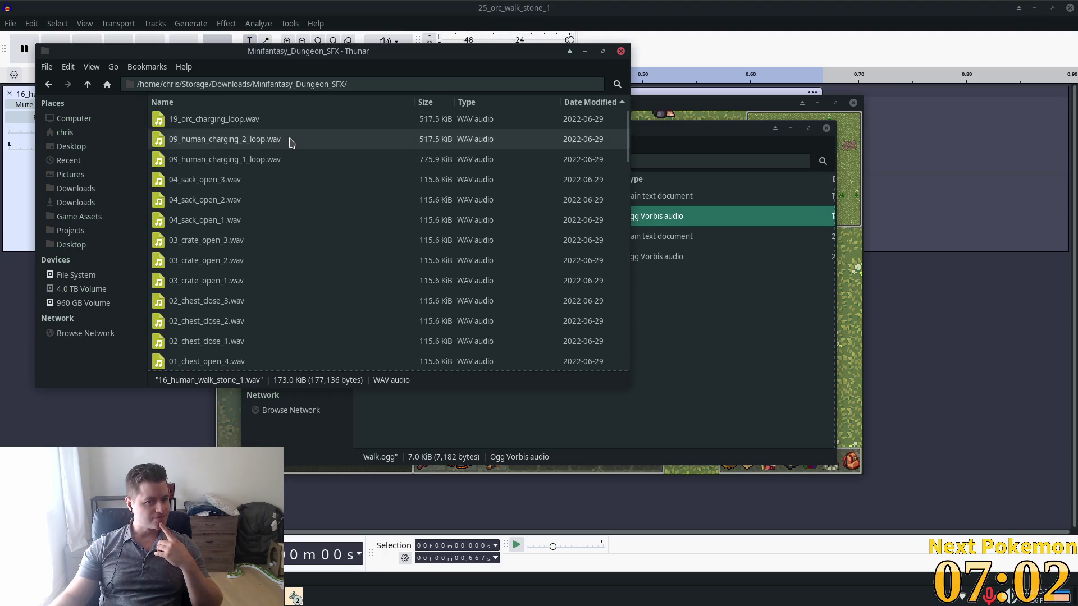
scroll(290, 142, down, 6)
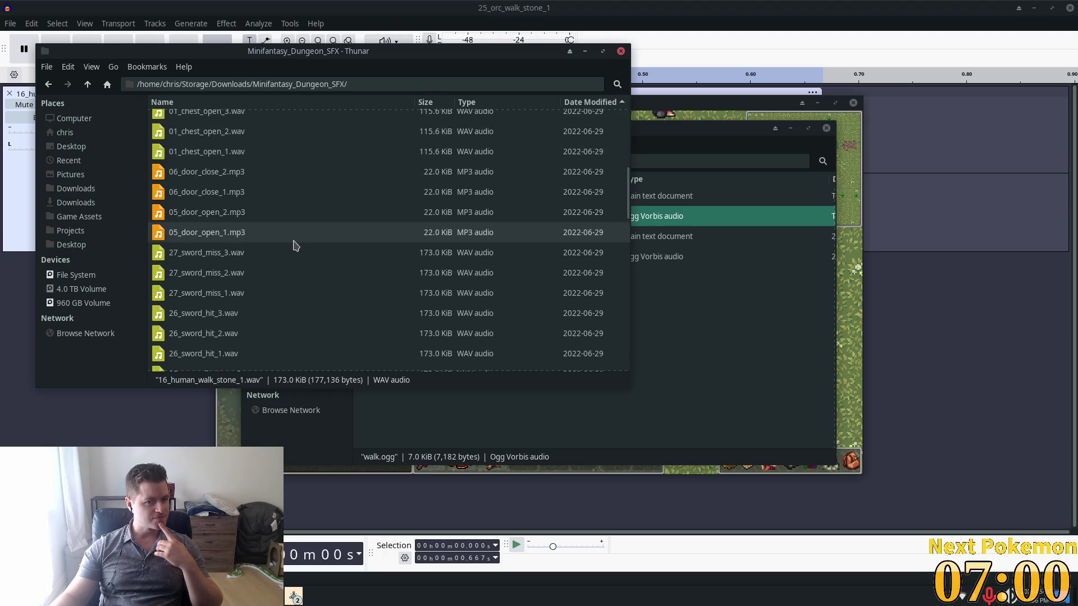
scroll(293, 249, down, 1)
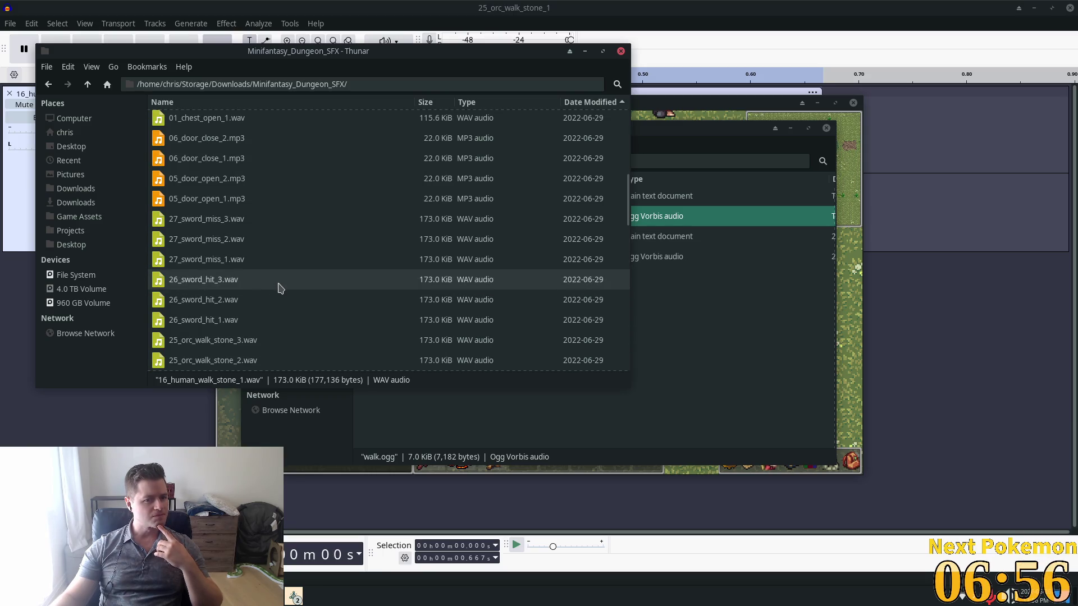
double_click(249, 260)
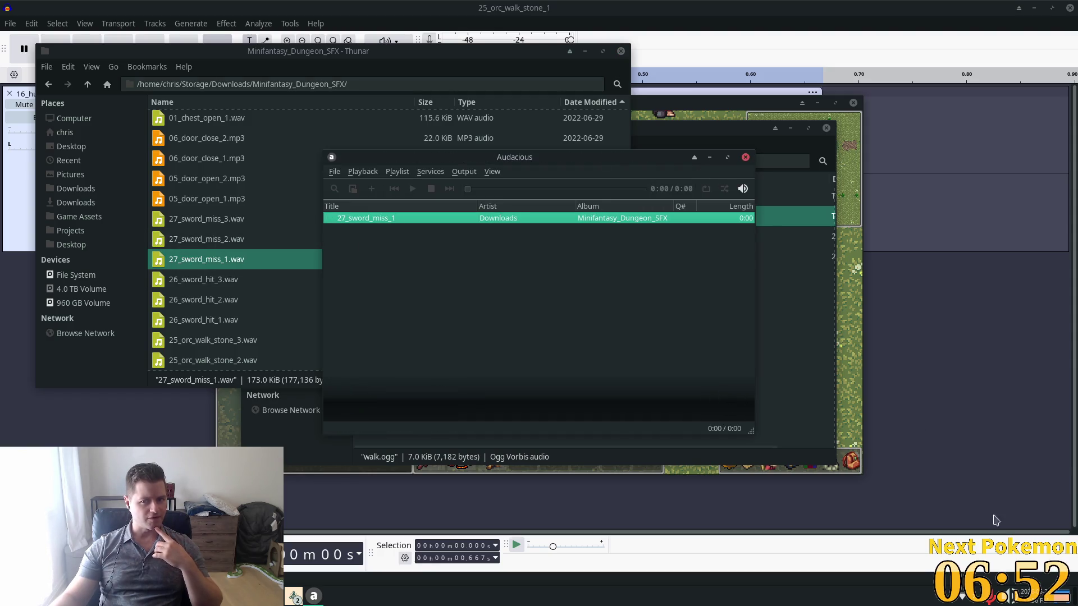
Check the system volume controls, then close the audio player.
click(1022, 599)
click(1012, 600)
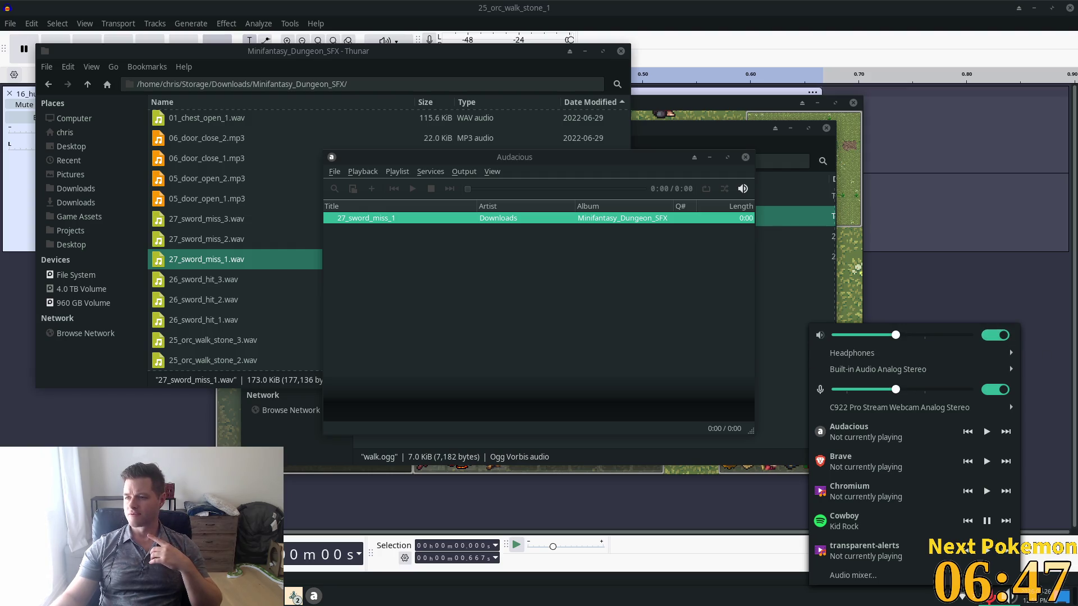
key(Escape)
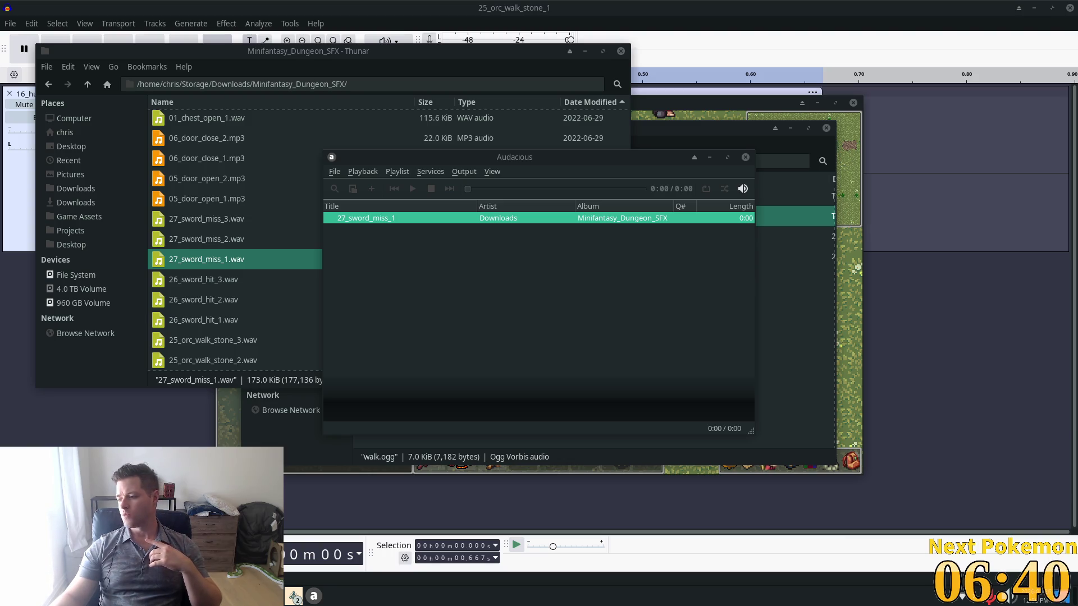
click(647, 327)
click(745, 158)
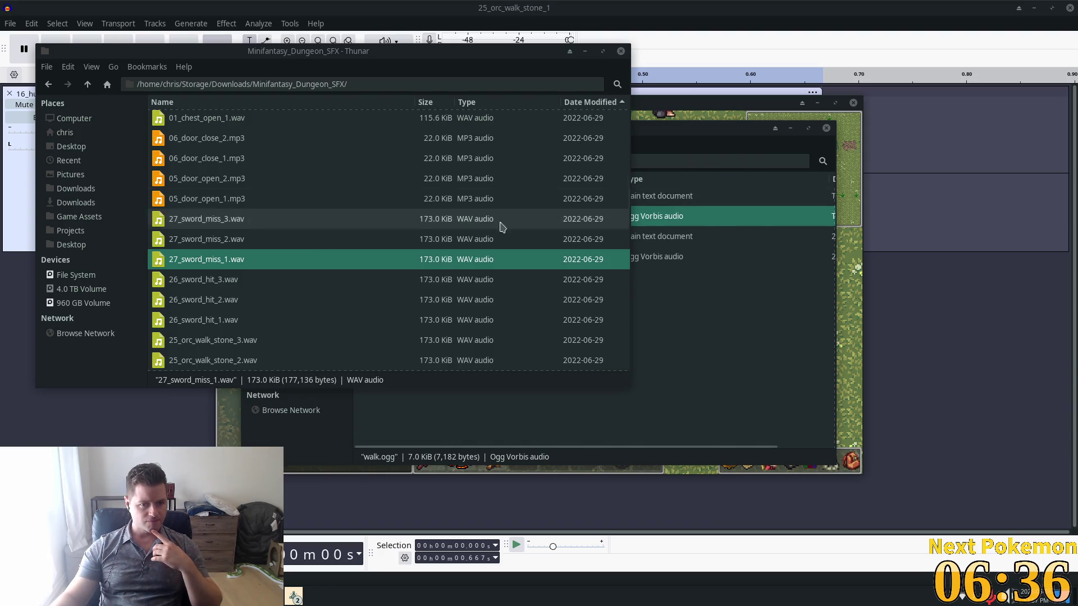
Audition 27_sword_miss_2 and 3, then 26_sword_hit_3, 1 and 2.
double_click(230, 239)
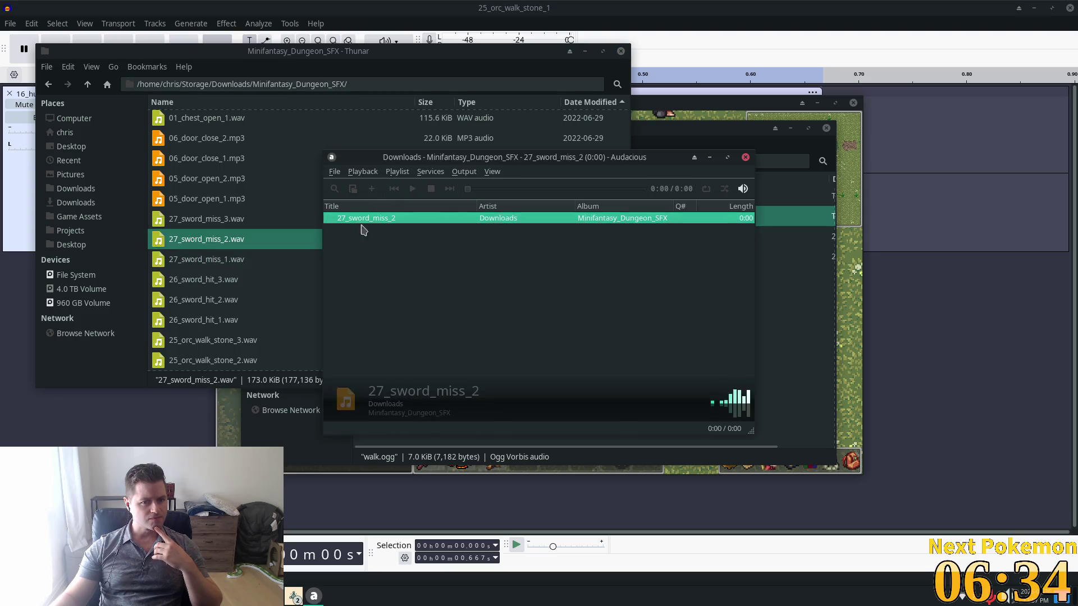
click(746, 158)
double_click(230, 219)
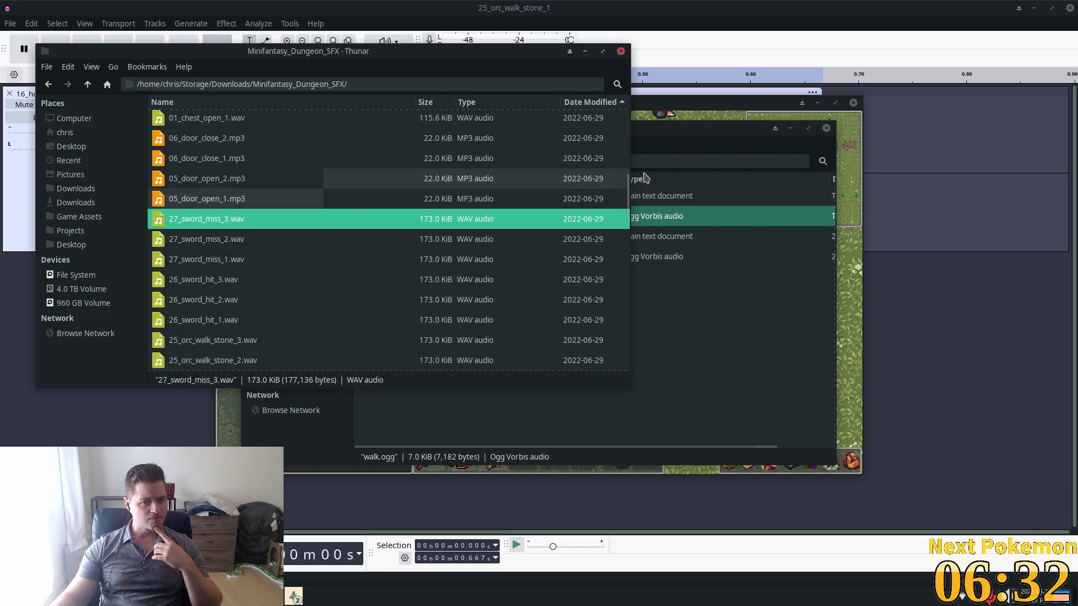
click(745, 158)
key(Down)
key(Down)
key(Down)
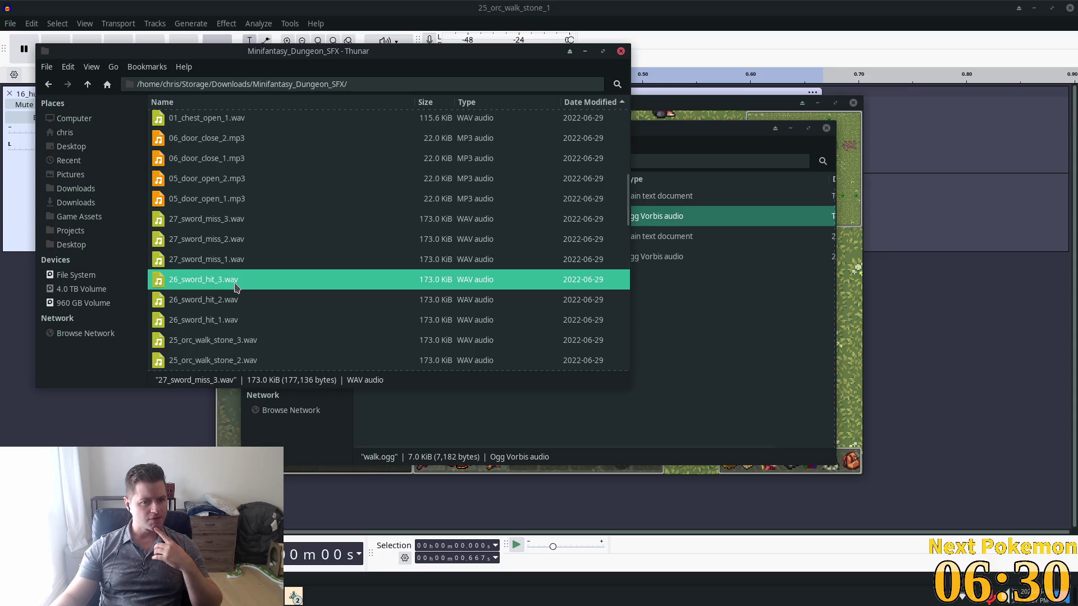
key(Return)
click(745, 158)
double_click(271, 320)
click(745, 157)
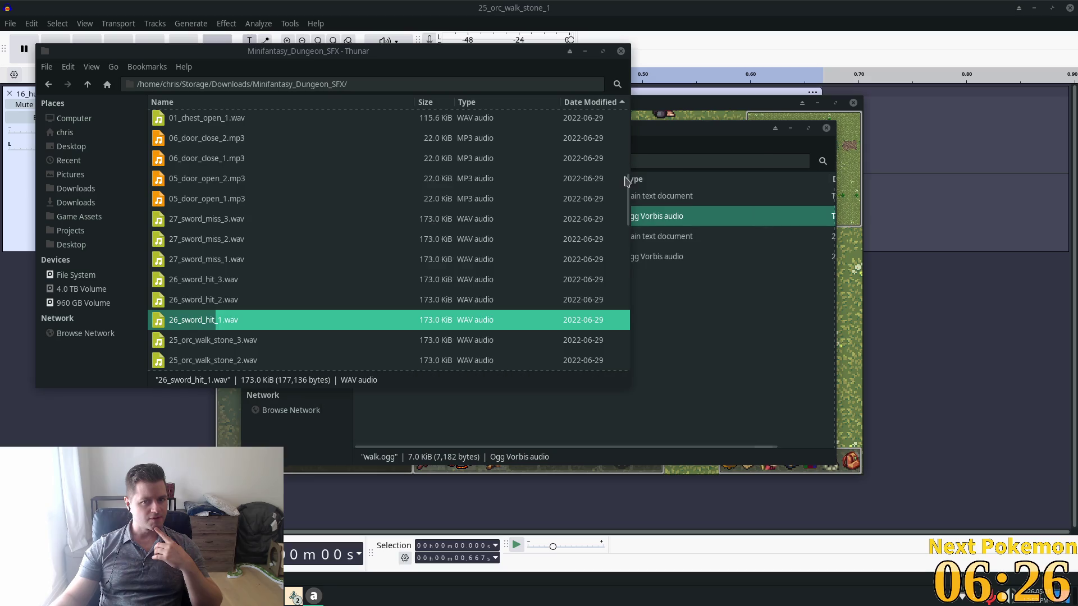
double_click(240, 299)
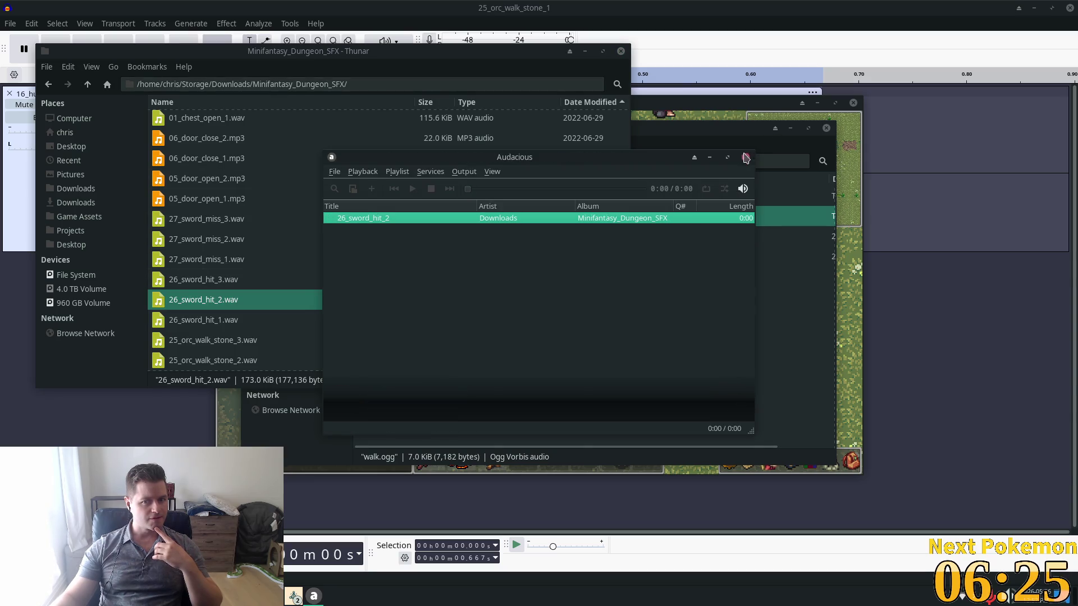
click(745, 158)
Audition the 21_orc_damage_1 and 21_orc_damage_2 sounds.
scroll(414, 274, down, 2)
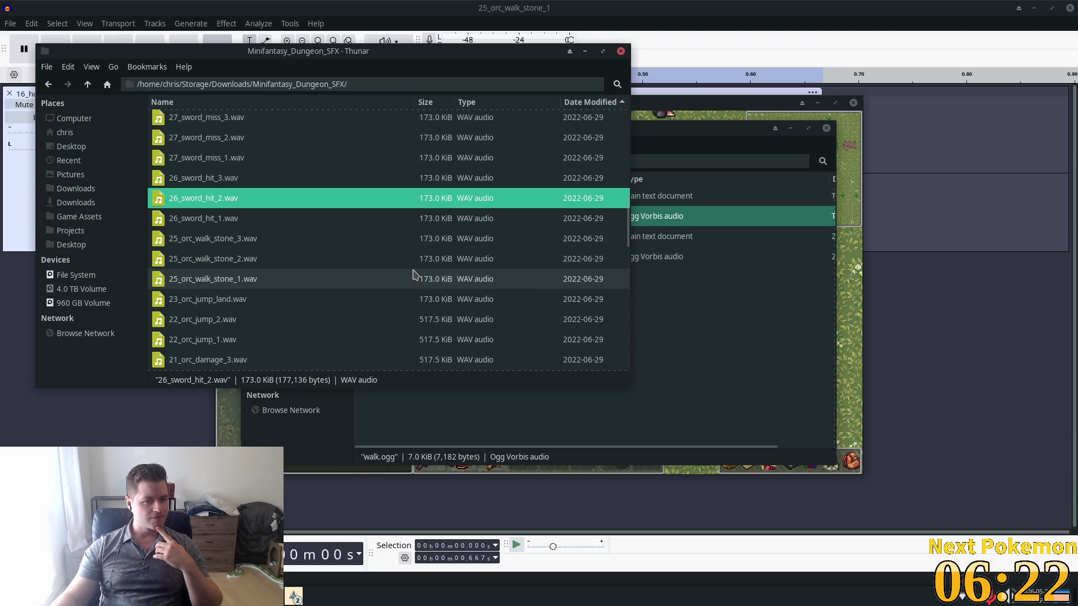
scroll(344, 275, down, 2)
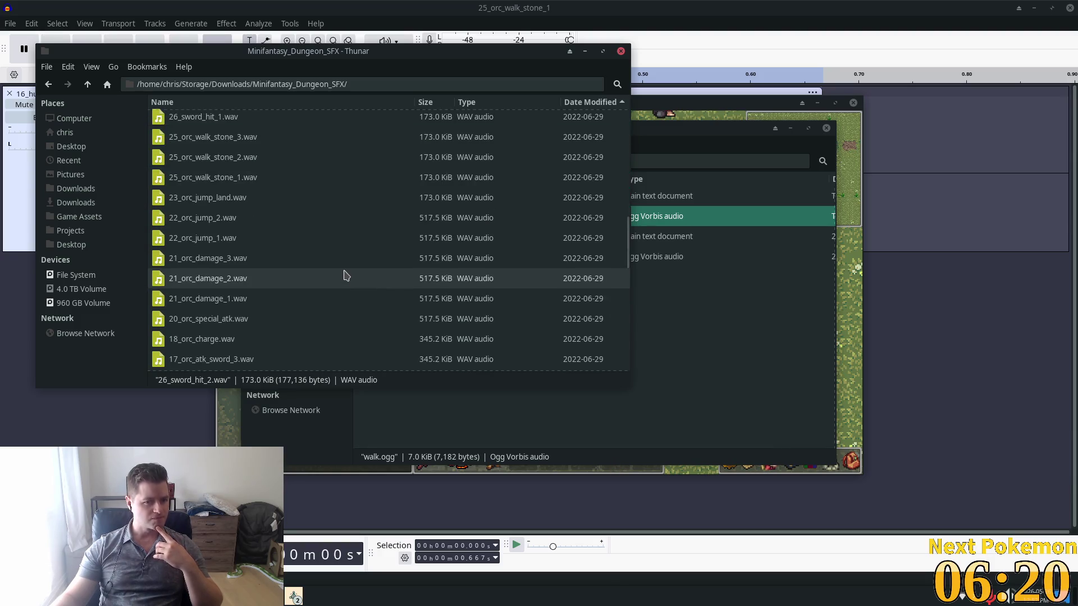
click(334, 285)
click(331, 298)
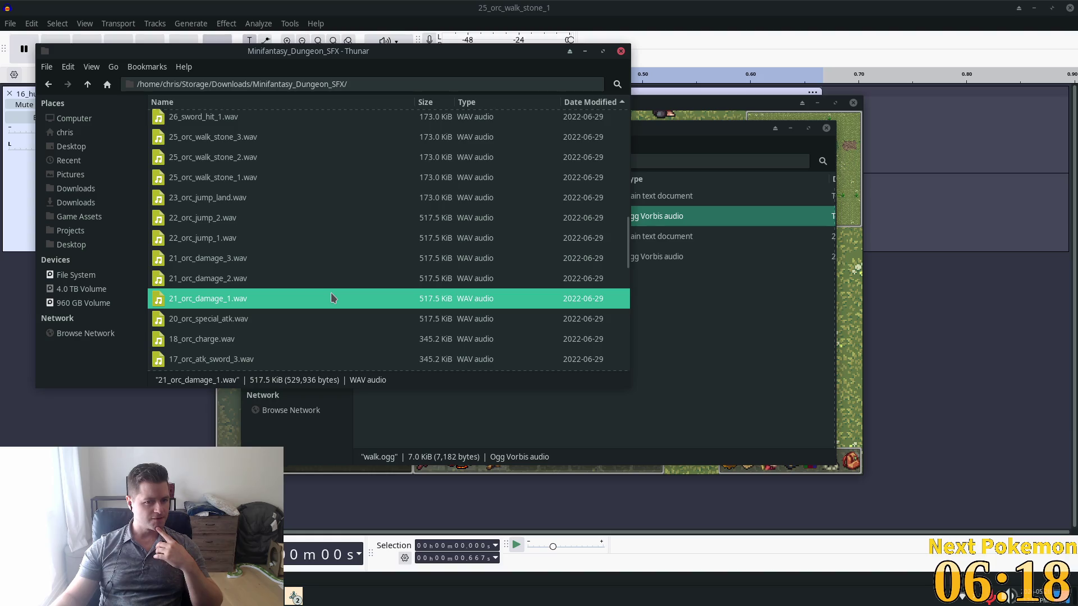
double_click(331, 298)
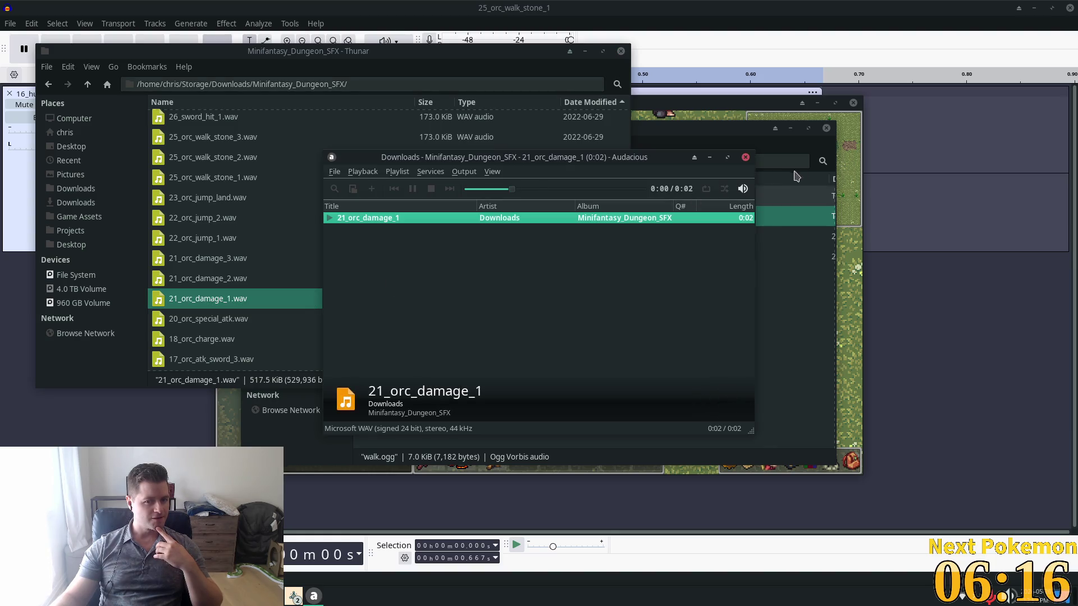
click(744, 158)
double_click(258, 279)
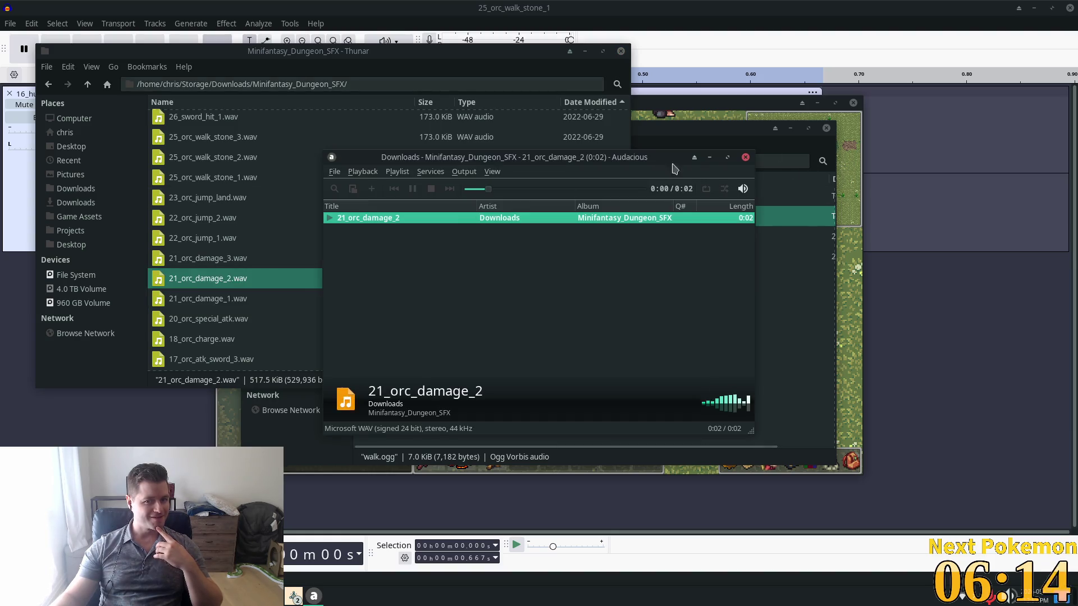
click(749, 159)
Audition the 10_human_special_atk sounds.
scroll(334, 247, down, 5)
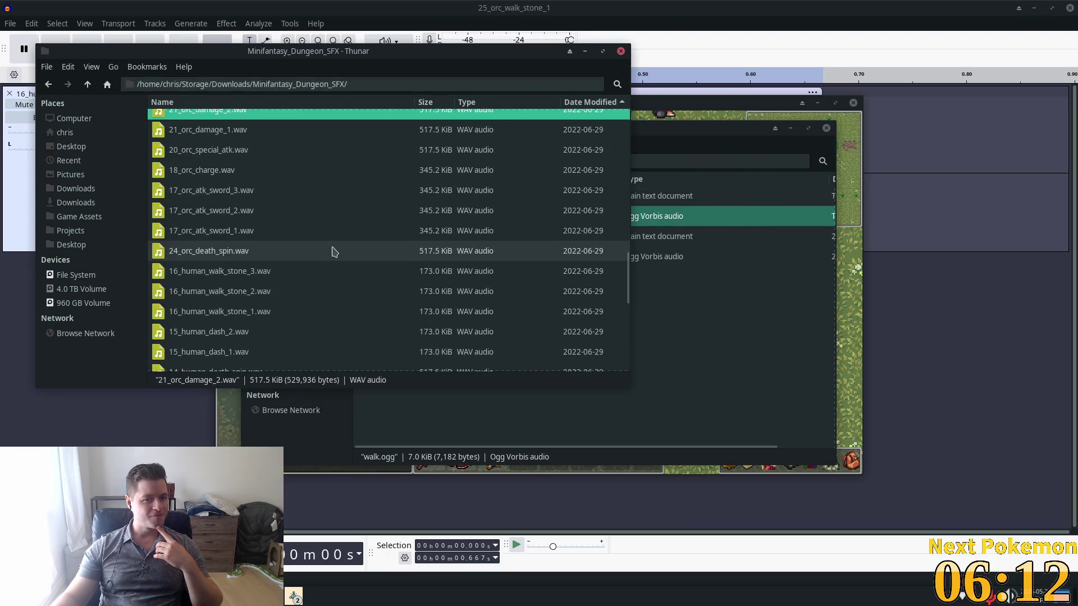
scroll(333, 251, down, 3)
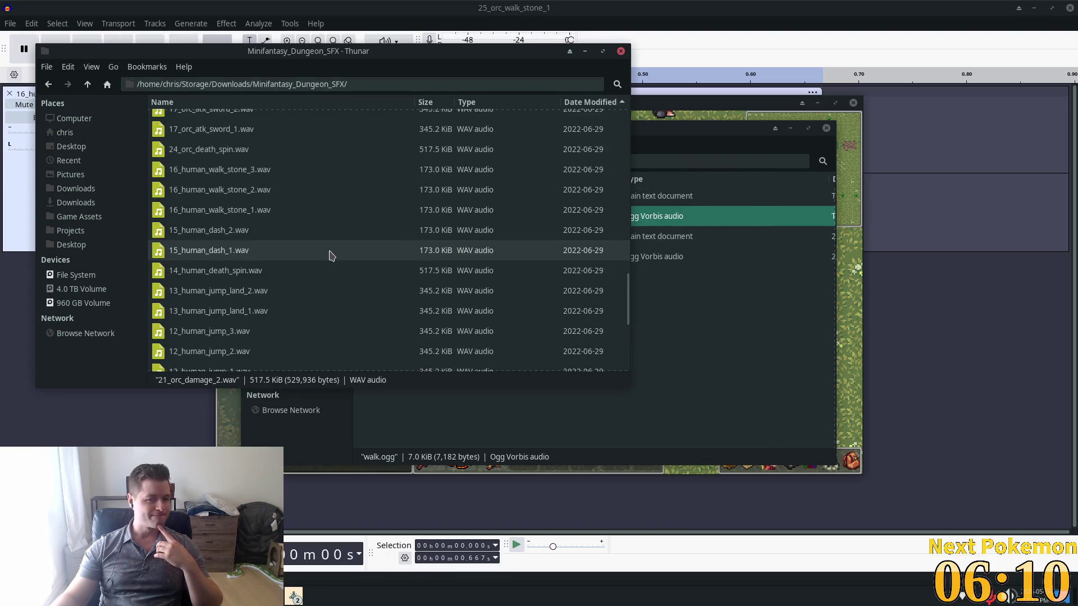
scroll(329, 256, down, 5)
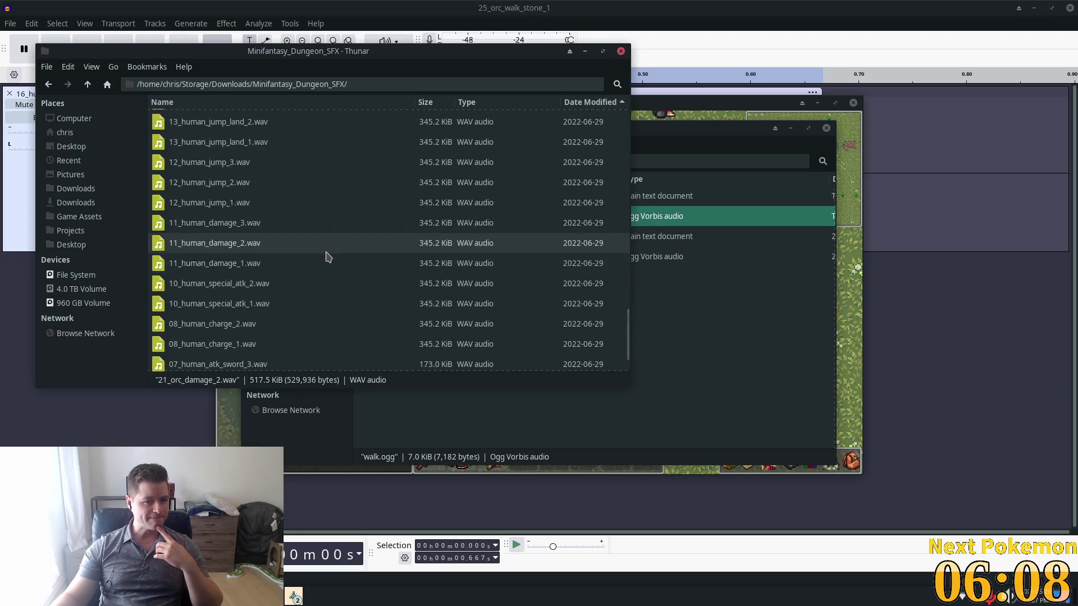
click(278, 304)
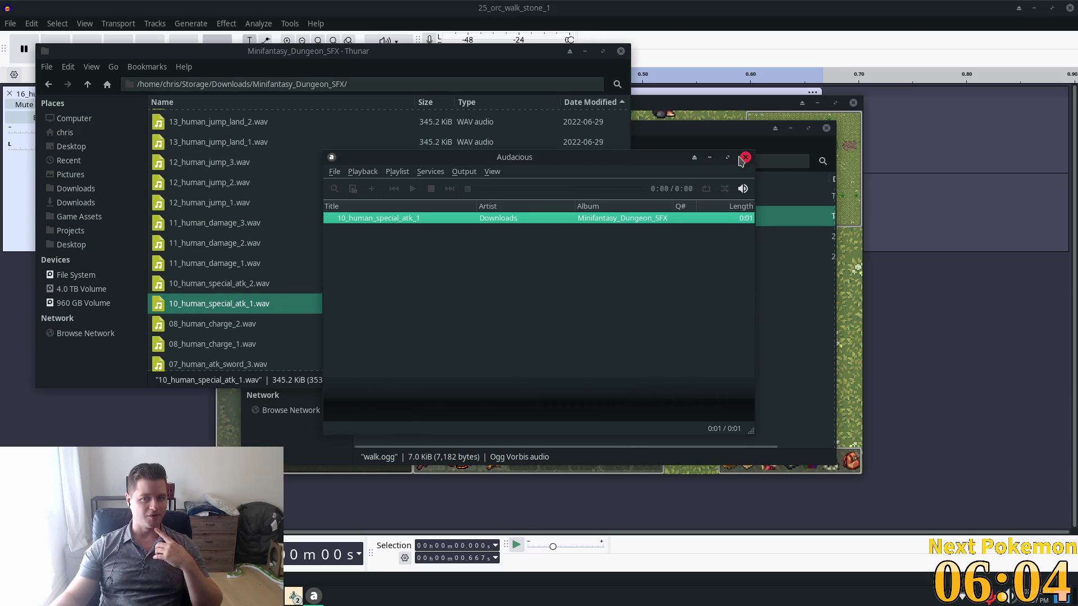
key(alt+Tab)
key(Up)
key(Return)
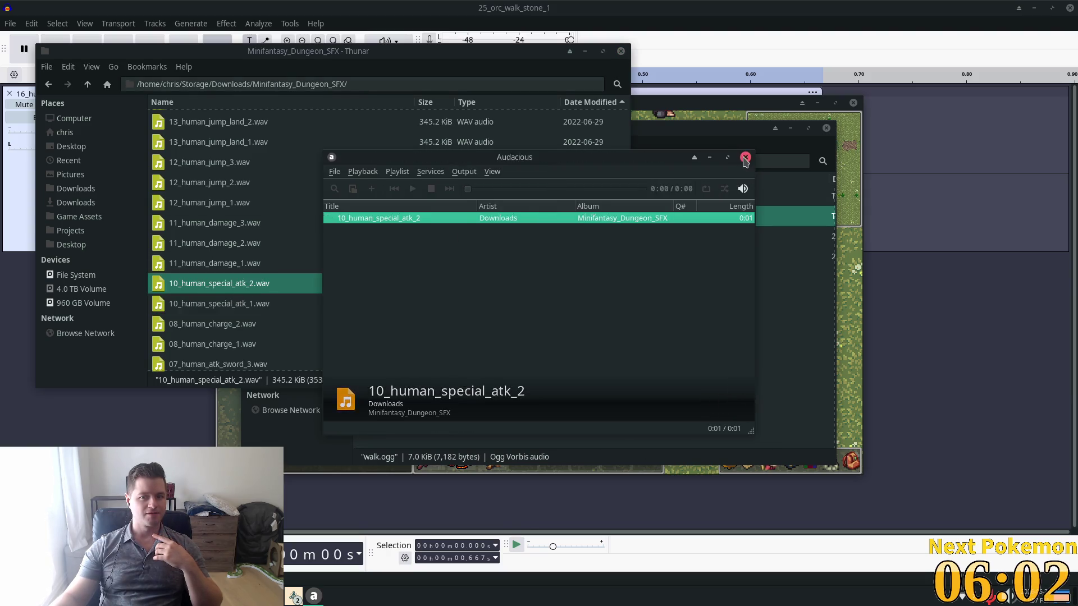
Audition 11_human_damage_1 and 11_human_damage_2, then close the player.
key(alt+Tab)
key(Up)
key(Return)
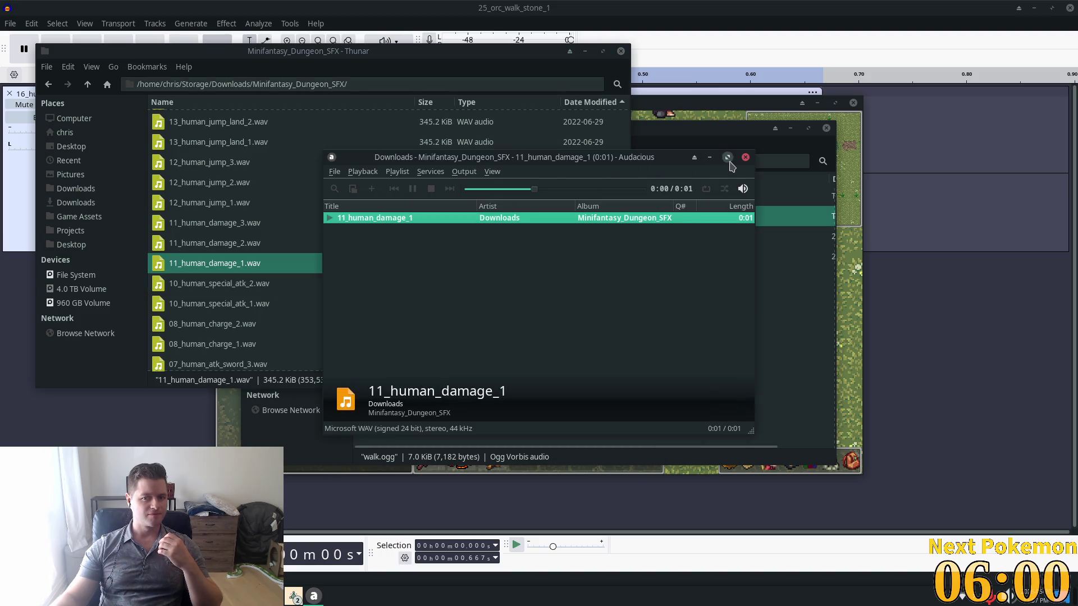
key(alt+Tab)
key(Up)
key(Return)
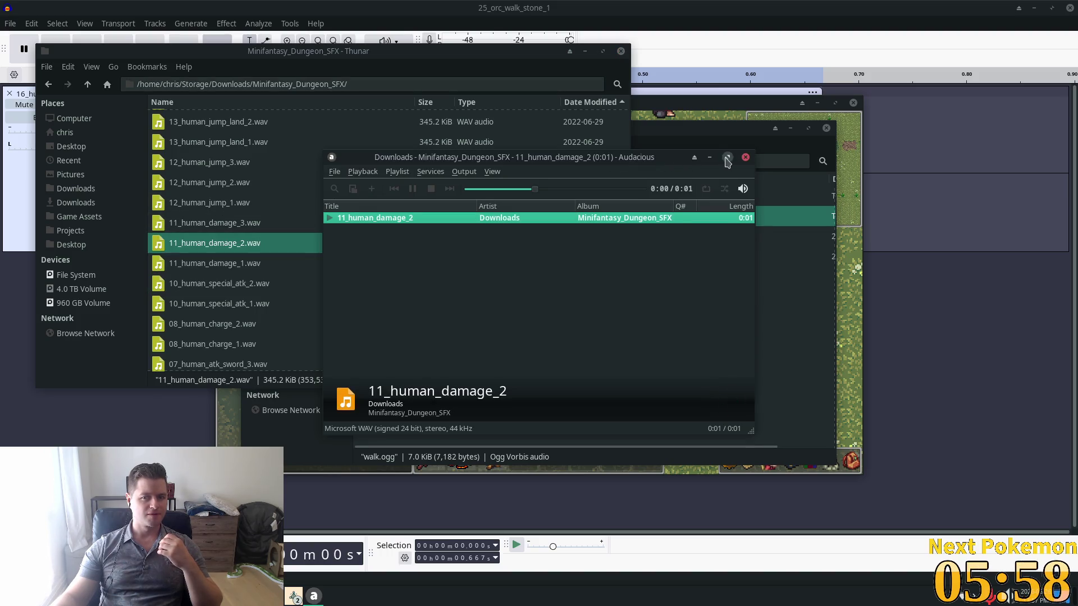
key(alt+F4)
Audition 11_human_damage_3 and the 07_human_atk_sword_1 and 07_human_atk_sword_3 sounds.
click(210, 205)
double_click(210, 223)
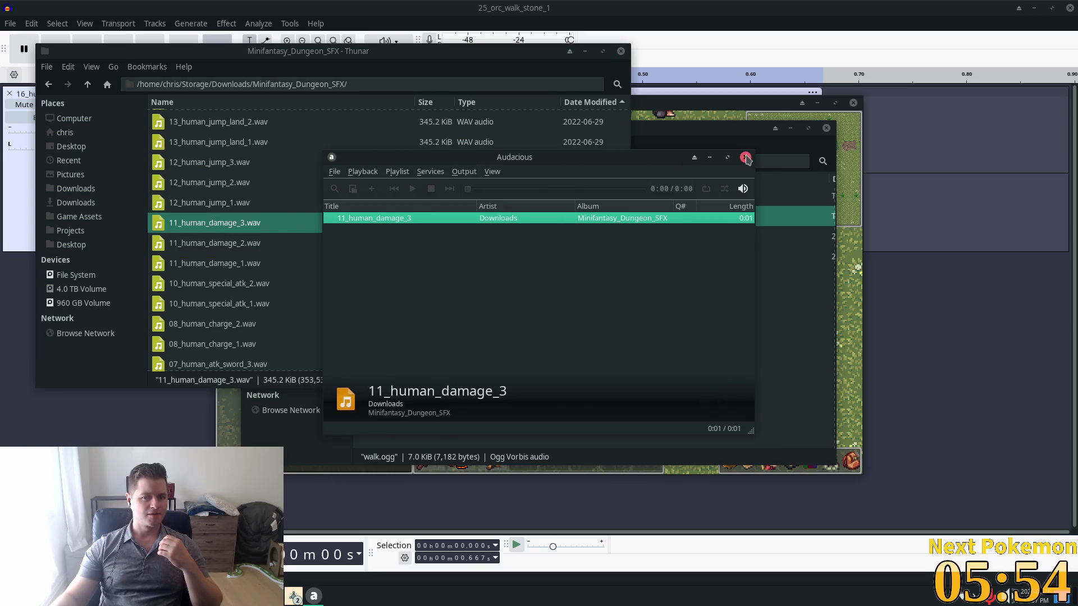
key(alt+F4)
scroll(241, 292, down, 1)
double_click(283, 359)
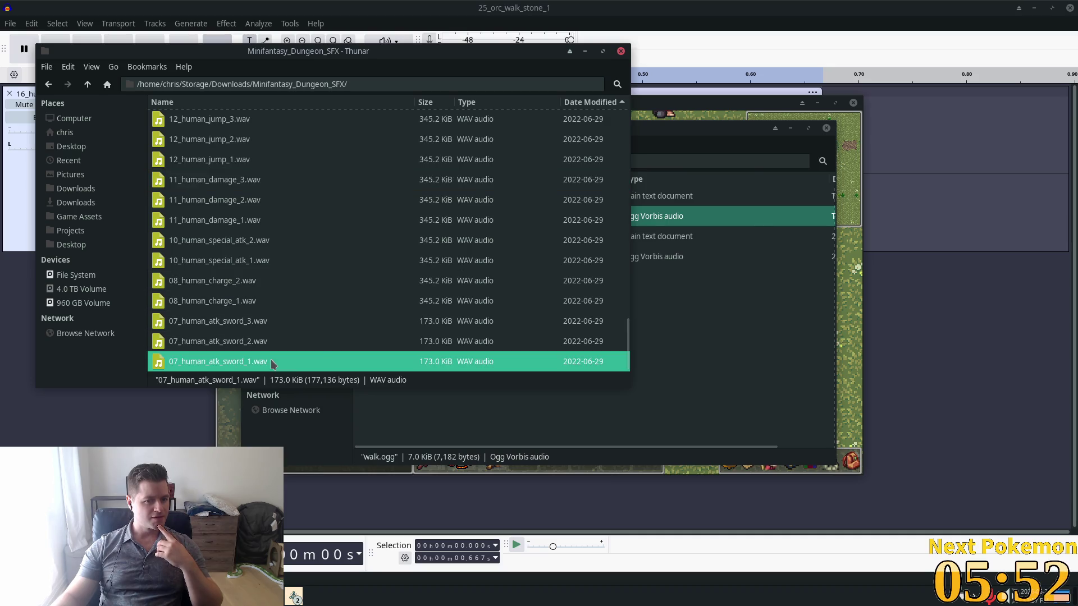
click(250, 342)
double_click(240, 324)
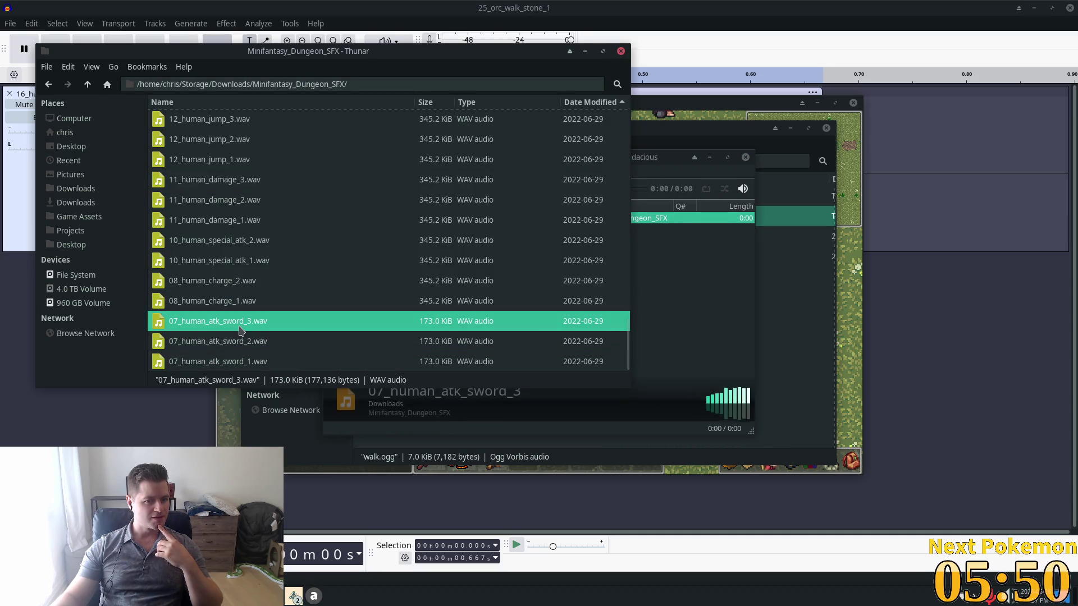
click(745, 159)
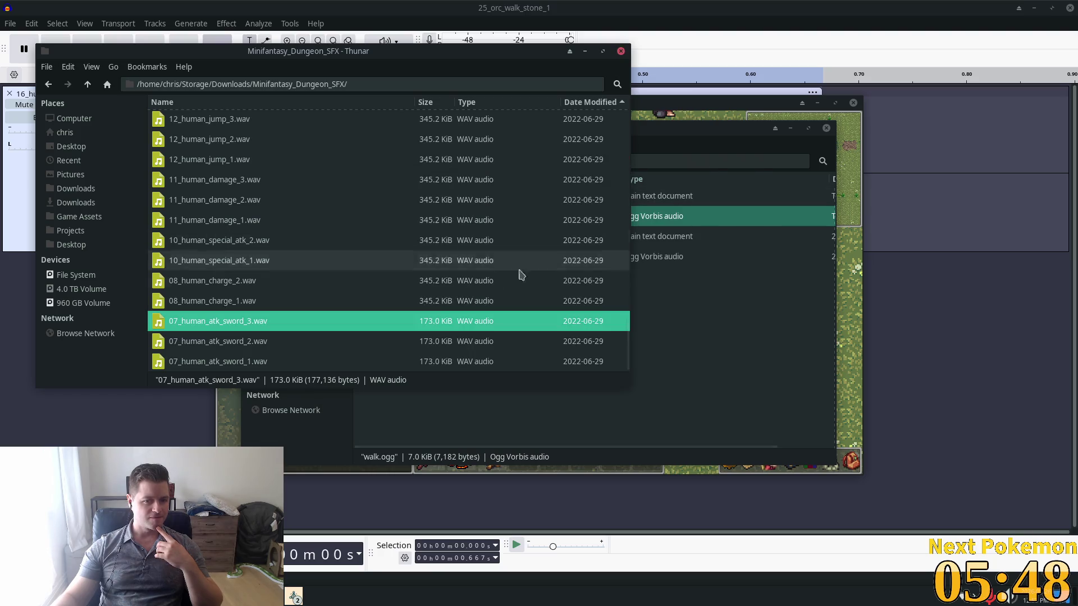
double_click(260, 324)
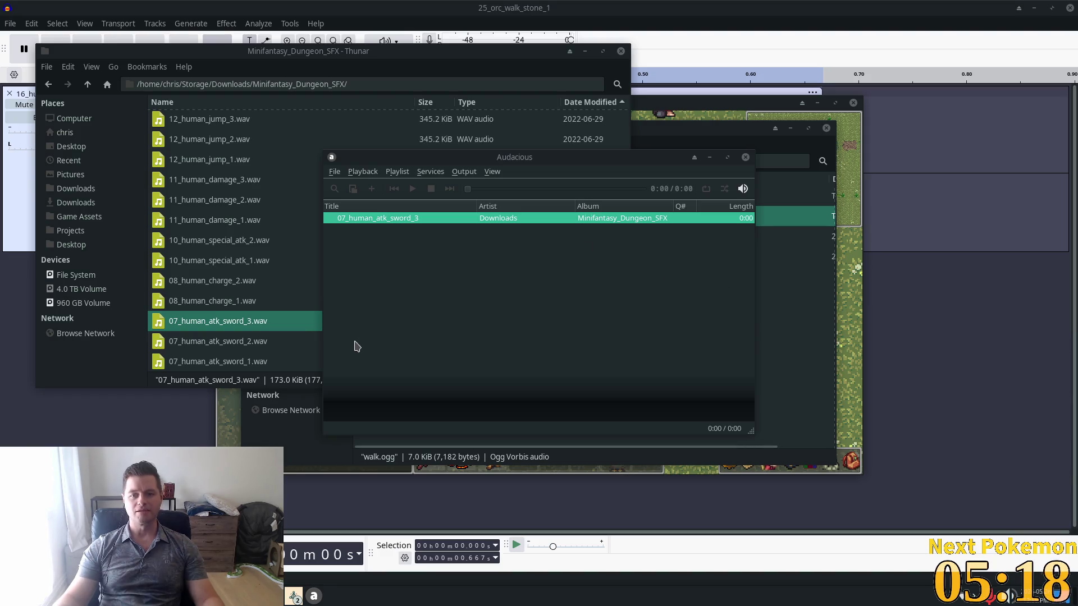
Close Audacious and switch back to the Audacity project.
click(745, 157)
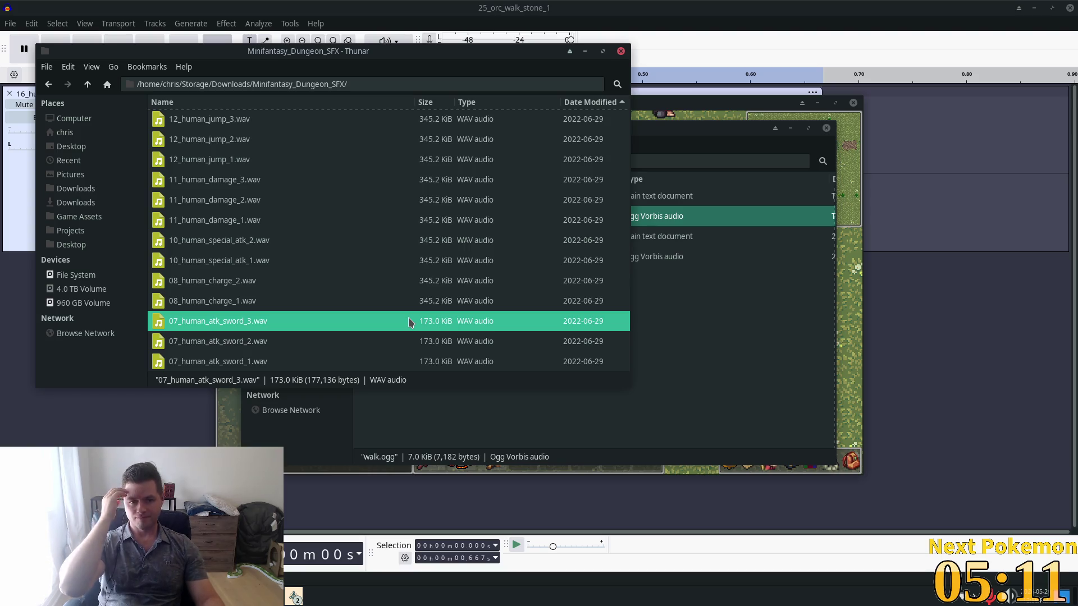
key(alt+Tab)
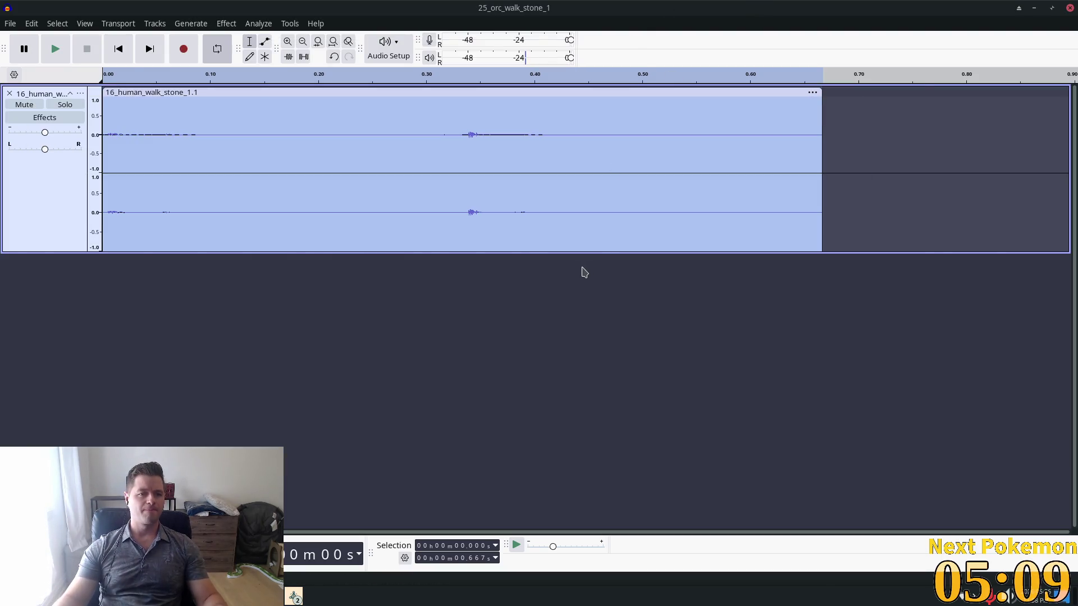
Switch to Cursor and review the add_child and sprite_2d_active hiding lines.
key(alt+Tab)
key(alt+Tab)
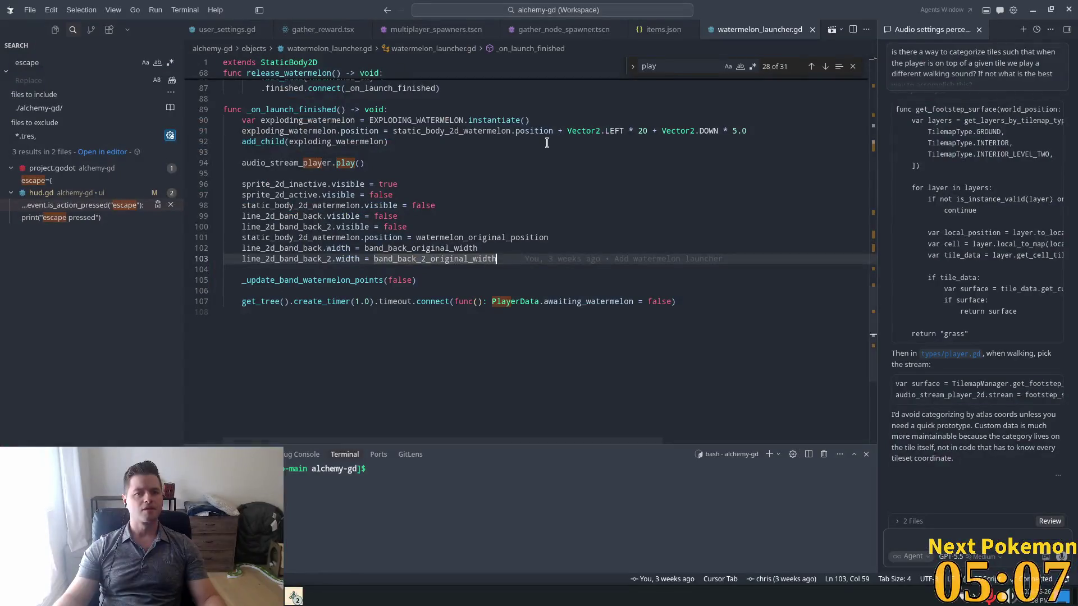
click(547, 143)
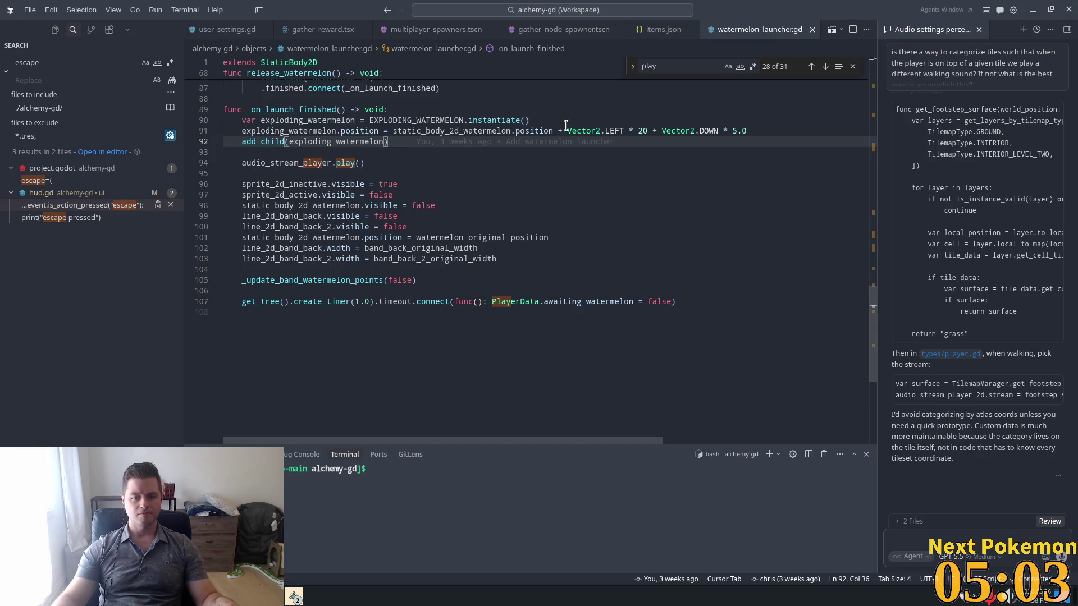
click(516, 194)
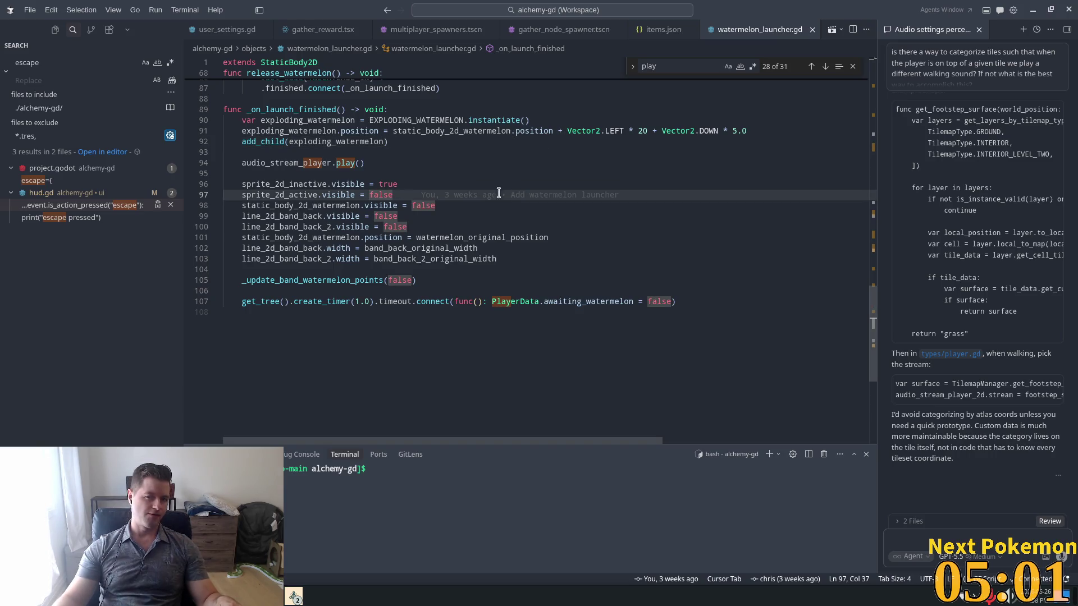
Quick Open 'gather' and open gather_node.gd.
key(ctrl+p)
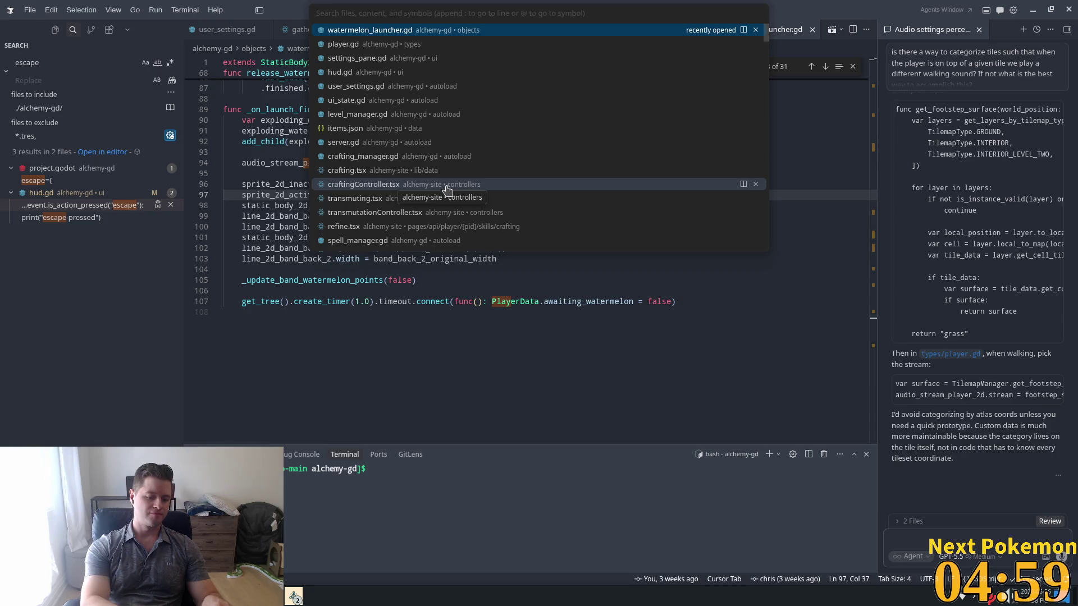
text(gather)
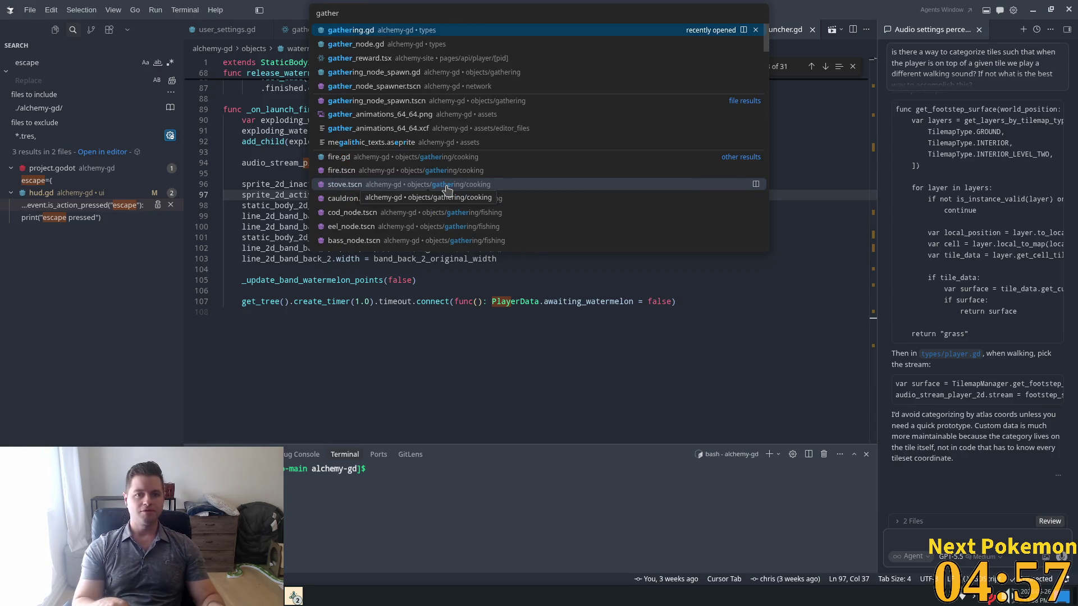
key(Down)
key(Return)
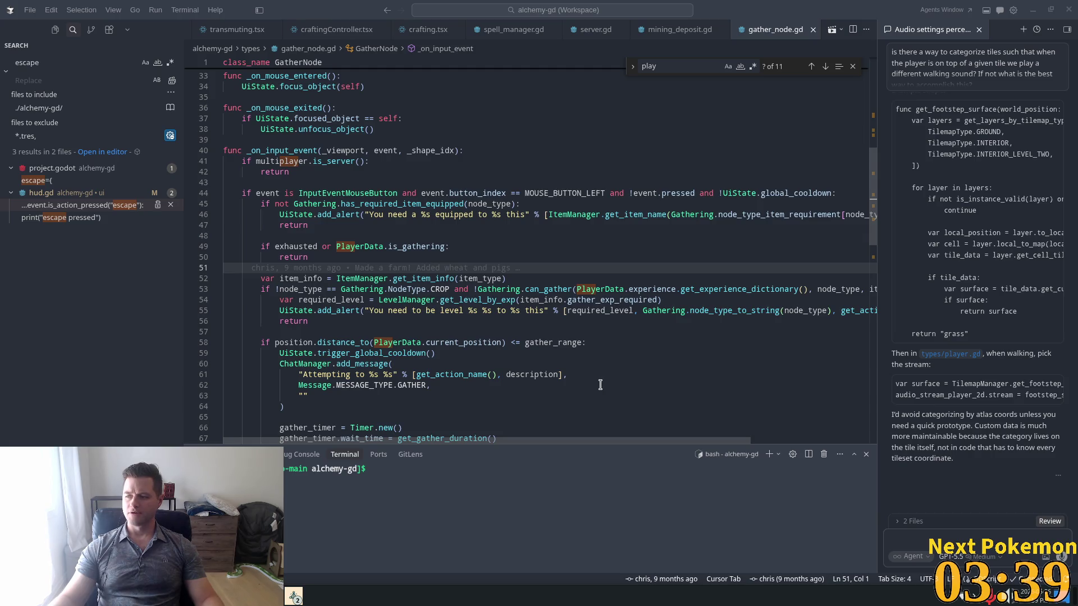
Inspect the NodeType.CROP check on line 53 of gather_node.gd.
click(388, 289)
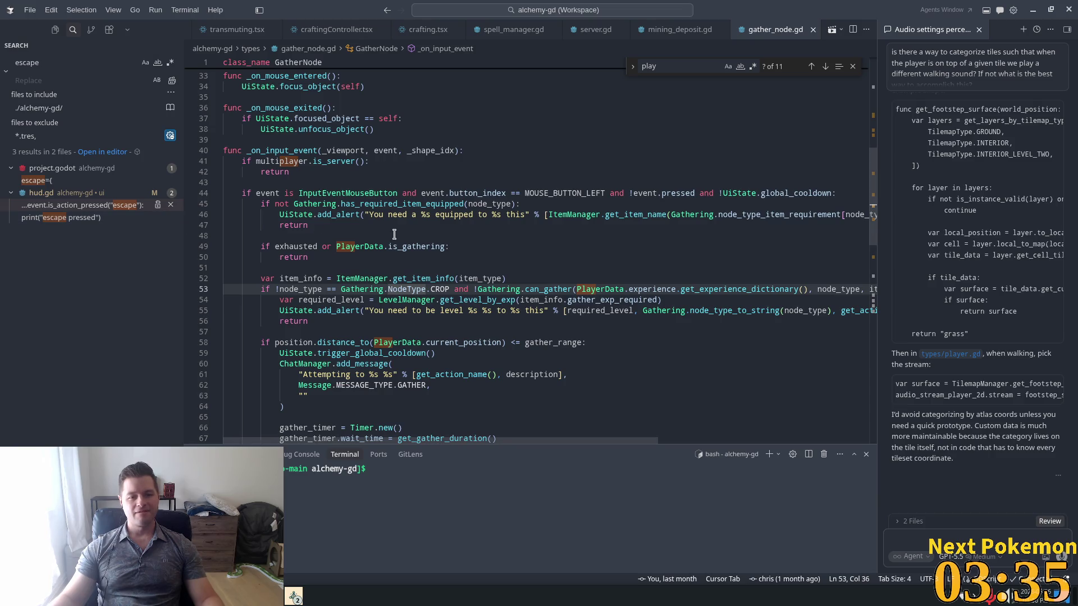
mouse_move(531, 288)
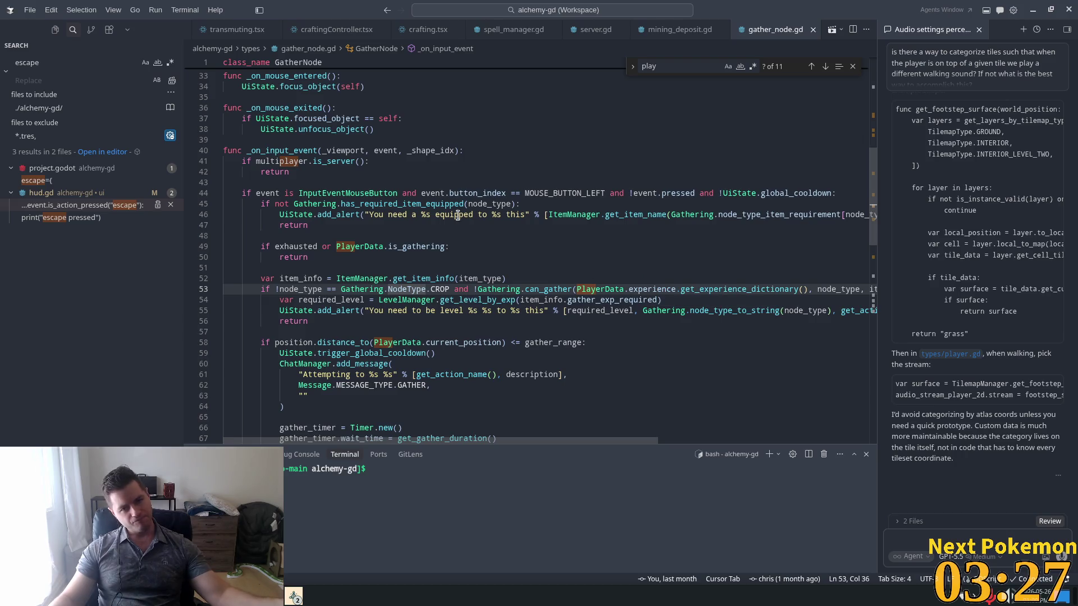
mouse_move(441, 190)
Quick Open 'player' to open player.gd, then return to the Godot editor.
key(ctrl+p)
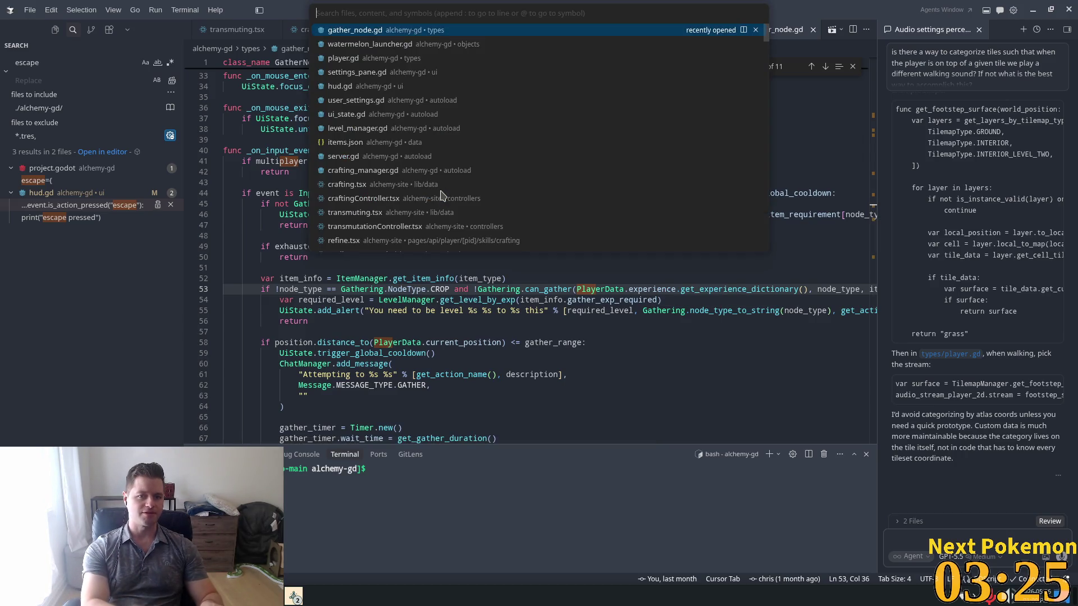
text(player)
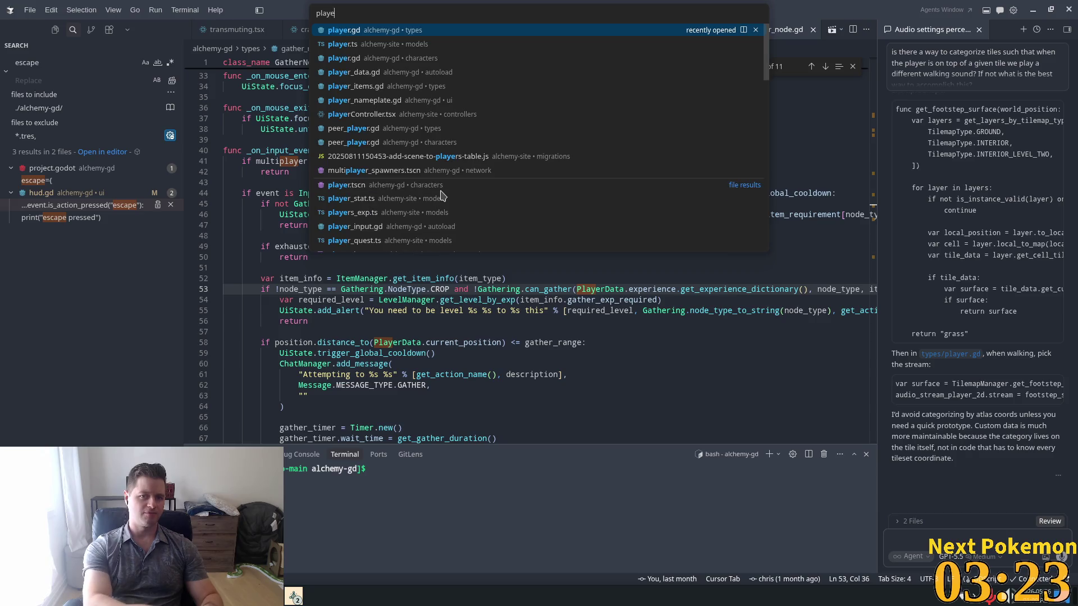
key(Return)
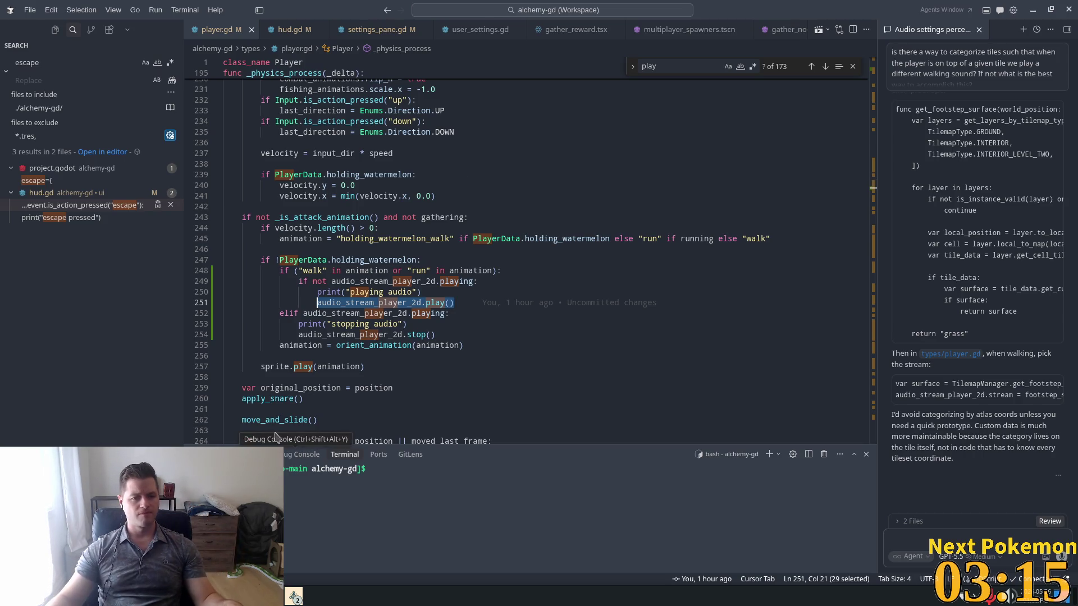
key(alt+Tab)
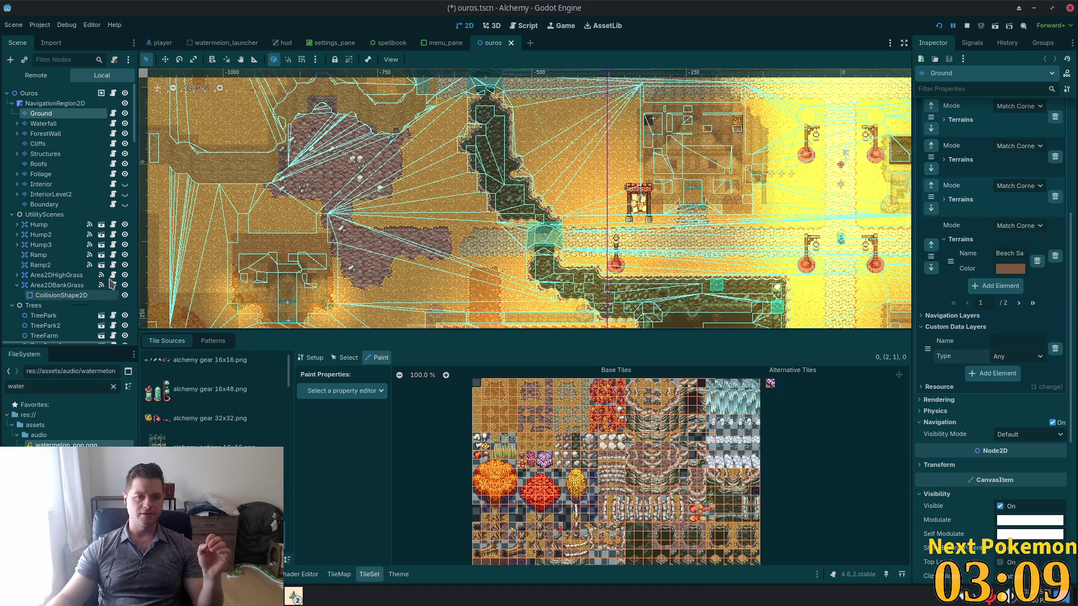
Check the Player scene's AudioStreamPlayer2D streaming walk.ogg, then bring the phpMyAdmin browser window forward.
click(162, 43)
click(71, 255)
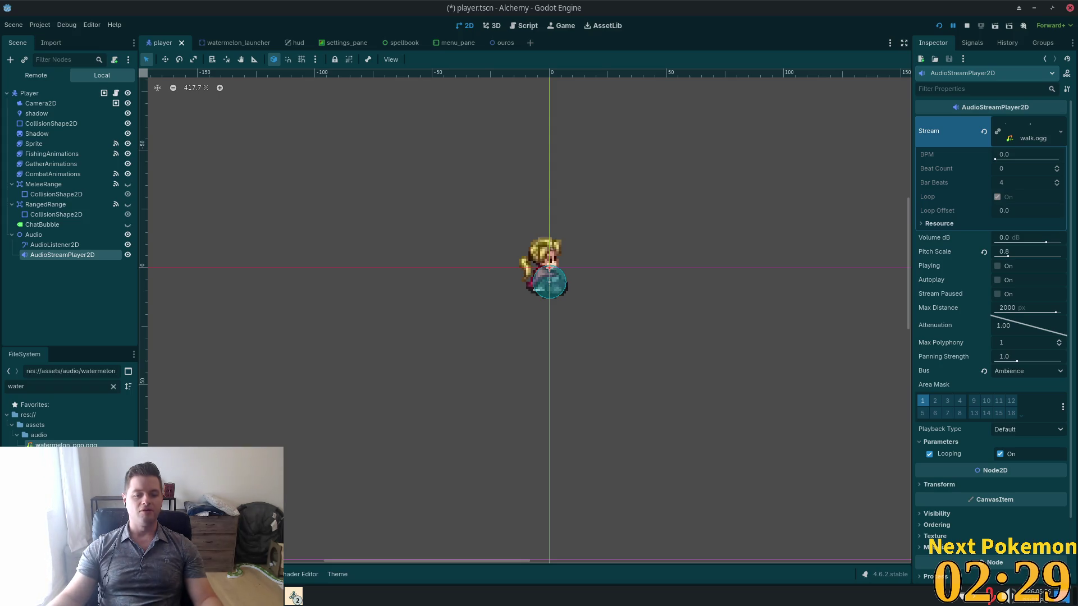
click(247, 596)
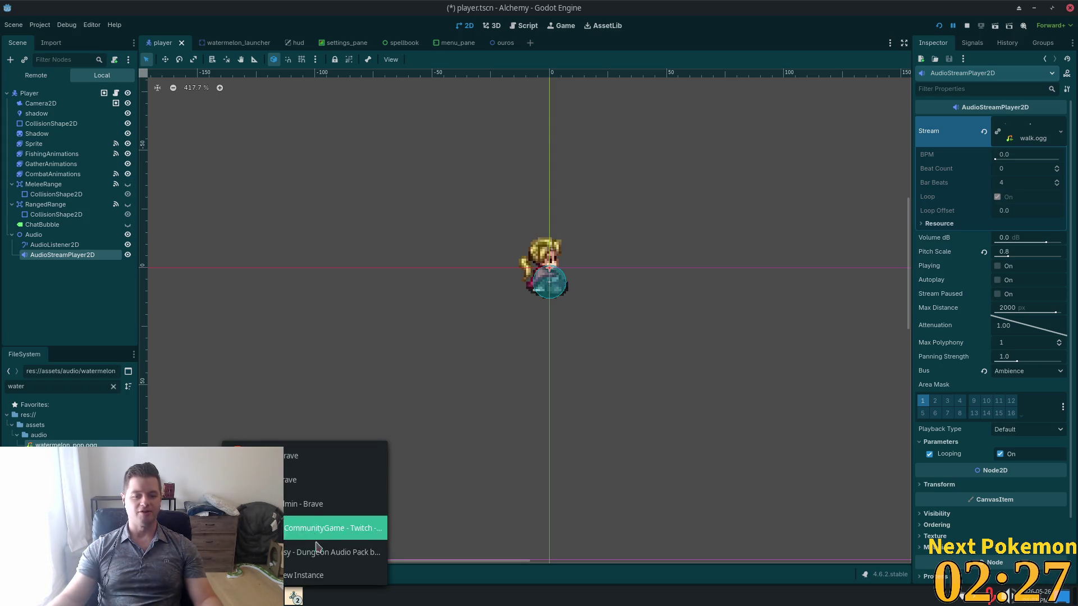
click(316, 504)
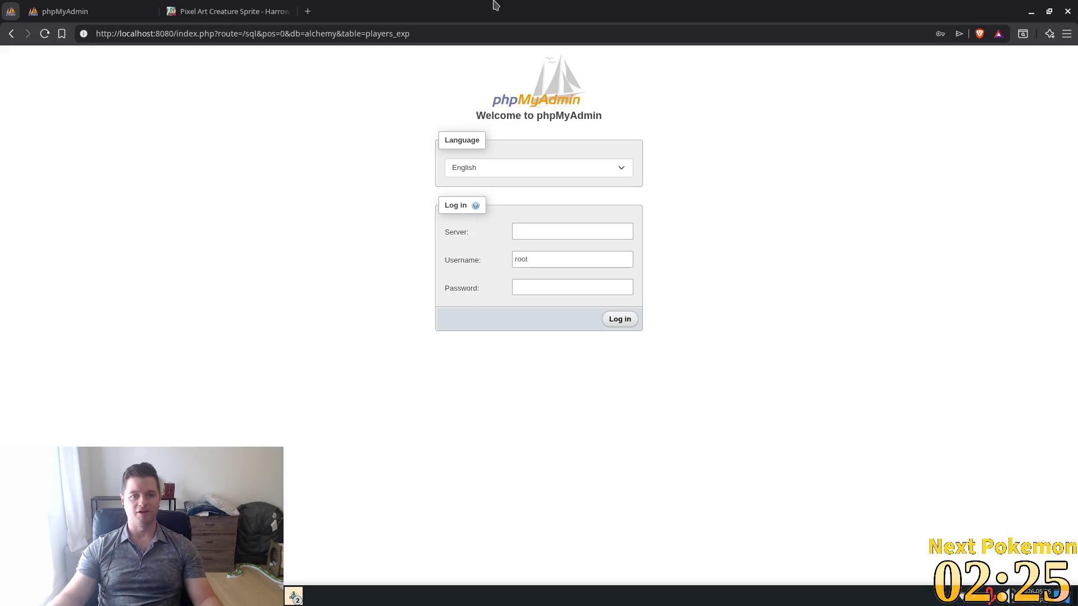
click(247, 596)
click(326, 553)
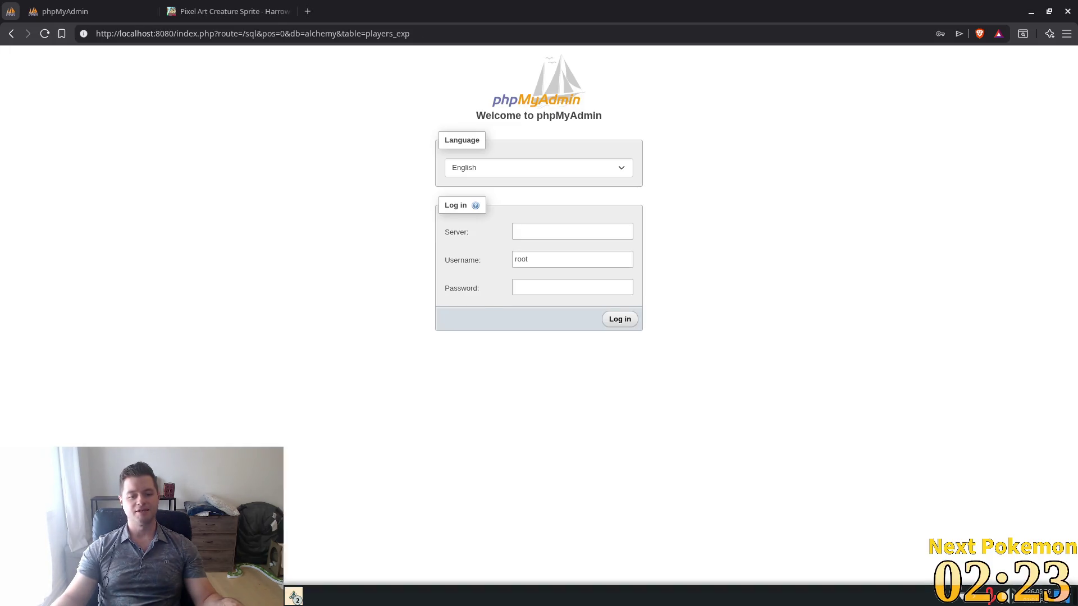
click(1030, 11)
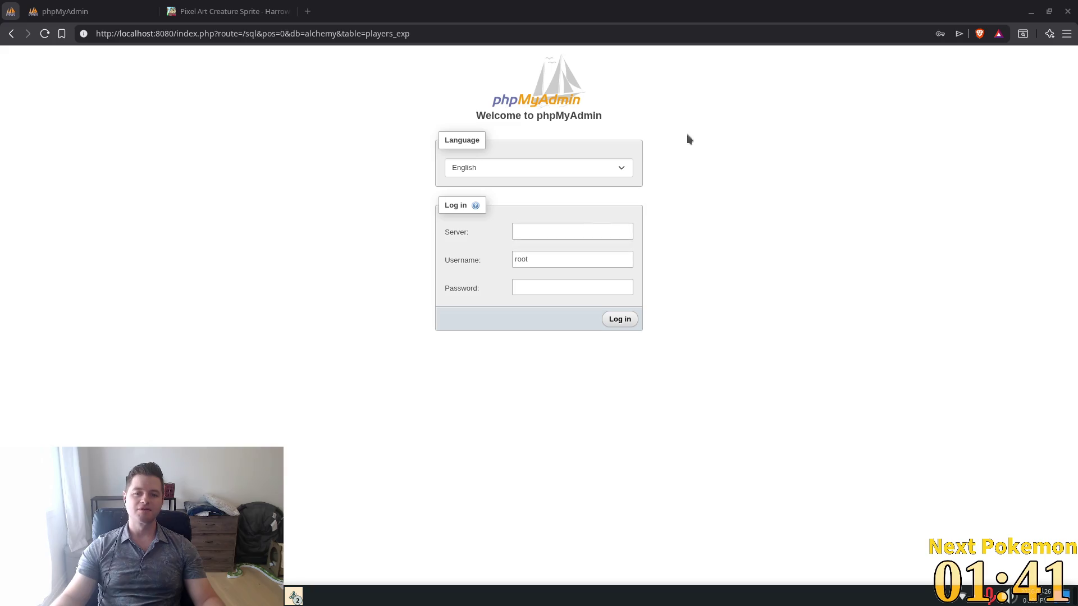
key(alt+Tab)
Delete the print("stopping audio") debug line from player.gd and save the file.
drag(423, 315, 447, 303)
key(BackSpace)
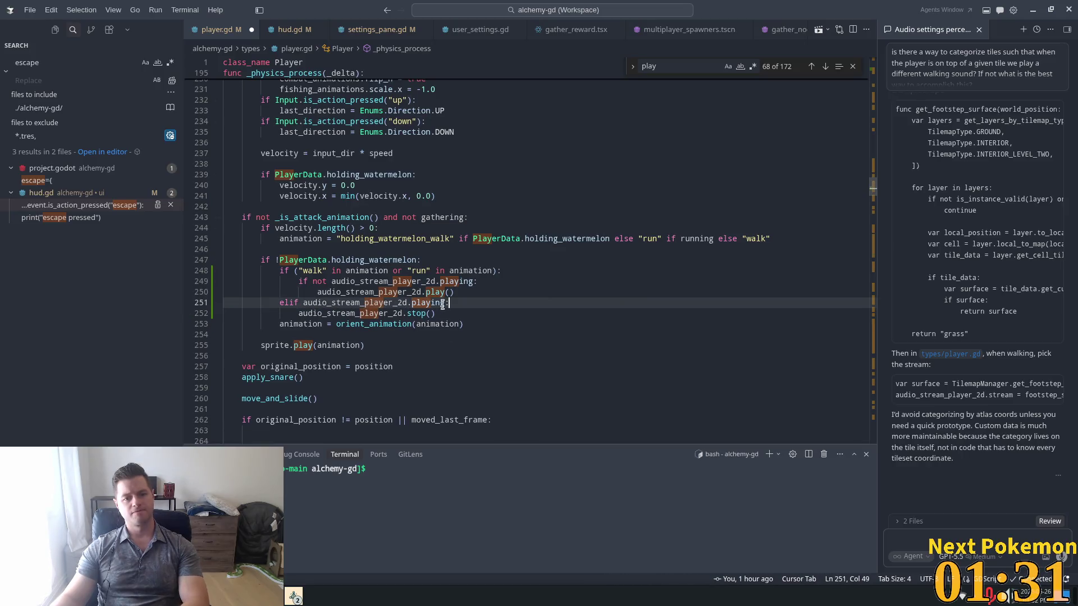
key(ctrl+s)
Review the gathering animation lines in player.gd: chop, cast_line and harvest_crop.
click(492, 292)
scroll(506, 312, down, 5)
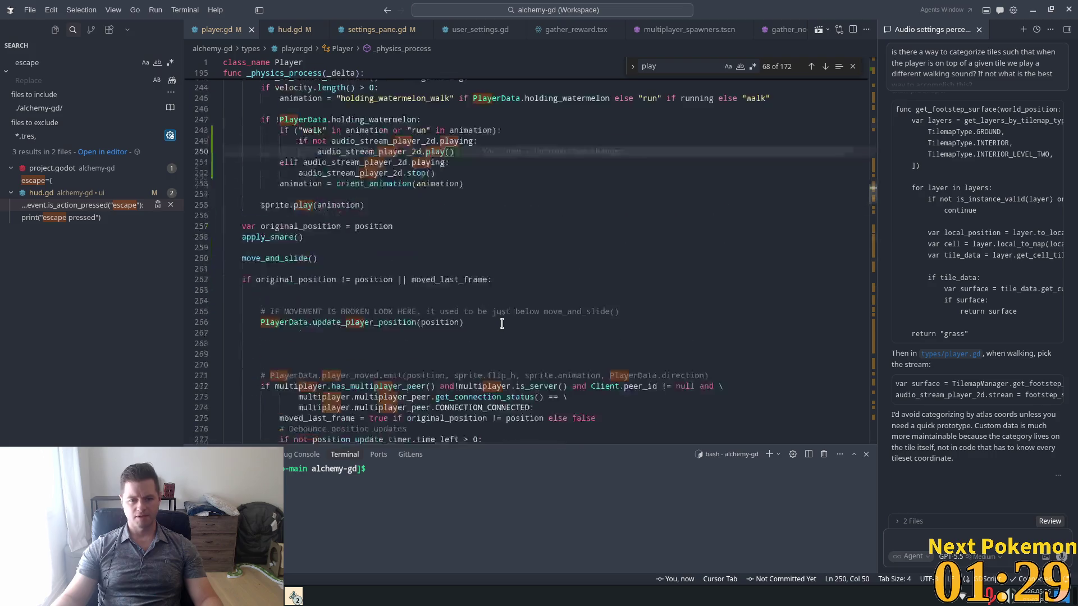
scroll(501, 324, down, 13)
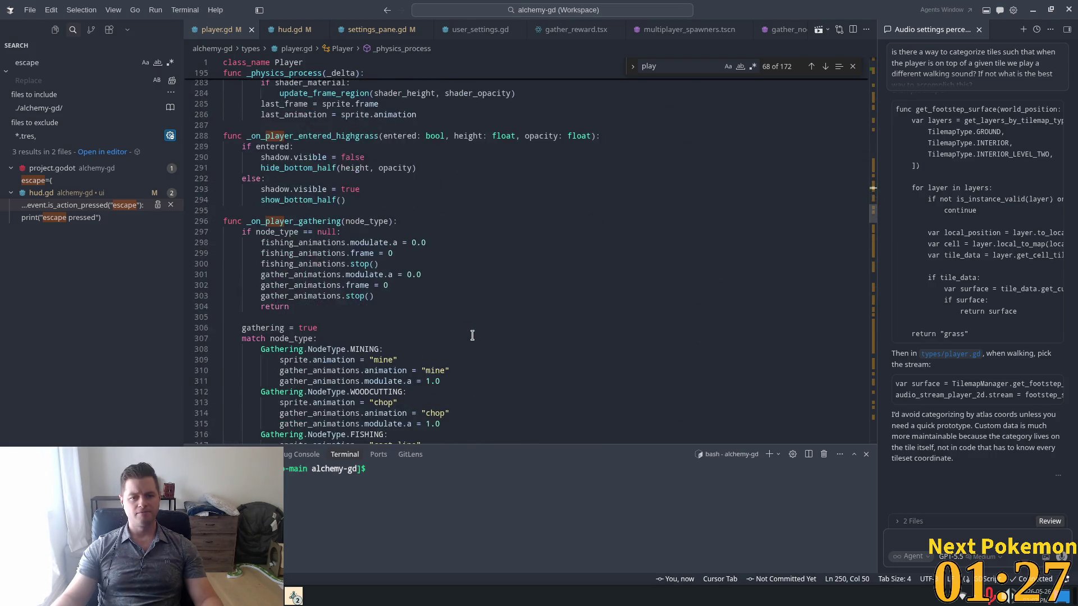
scroll(472, 335, down, 5)
click(416, 276)
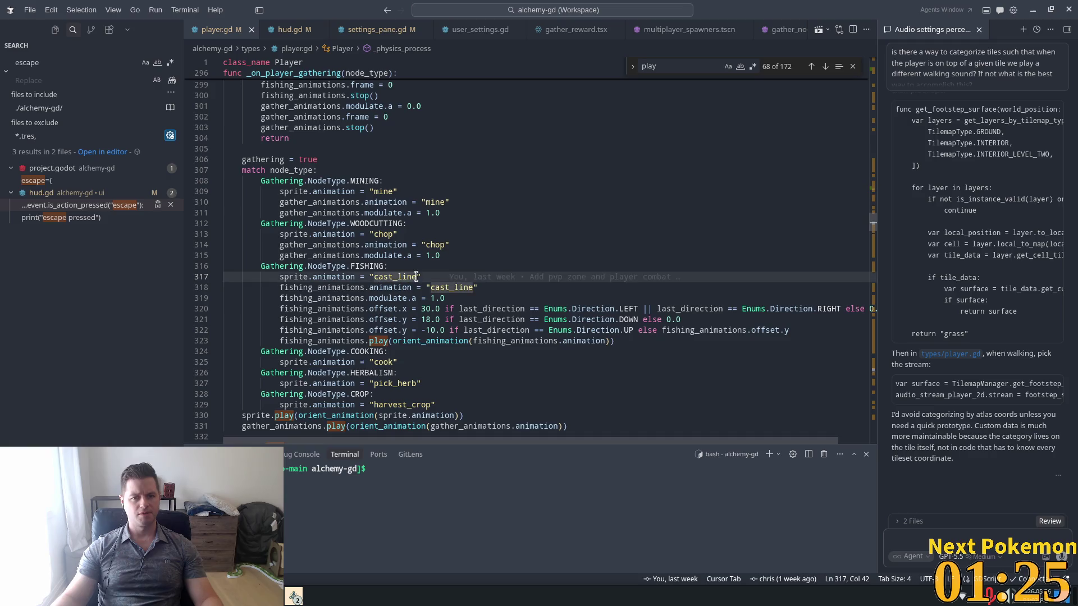
scroll(416, 277, down, 3)
click(418, 297)
click(428, 320)
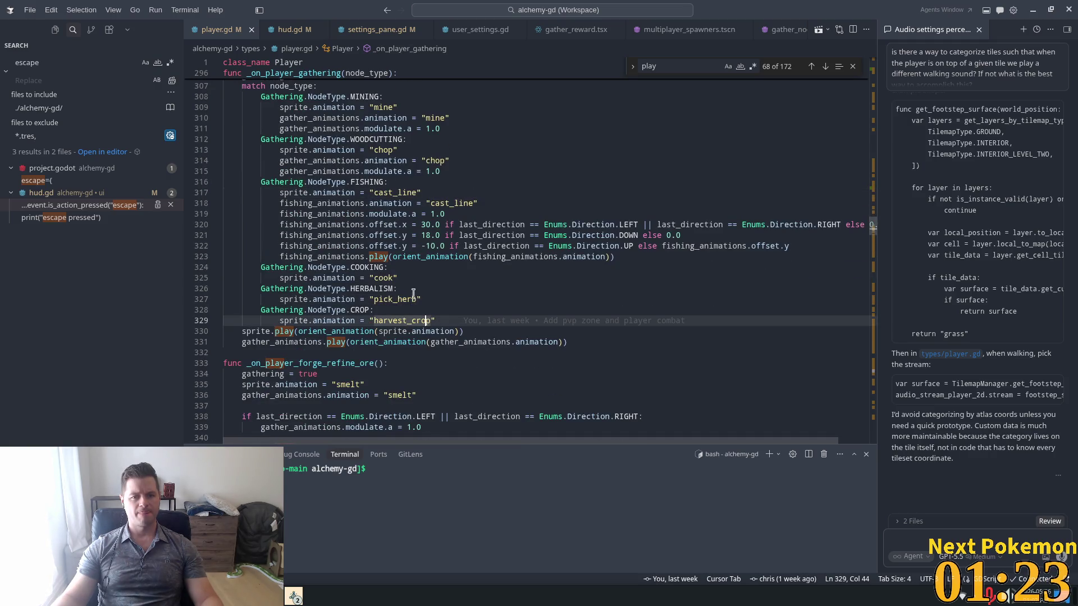
click(400, 150)
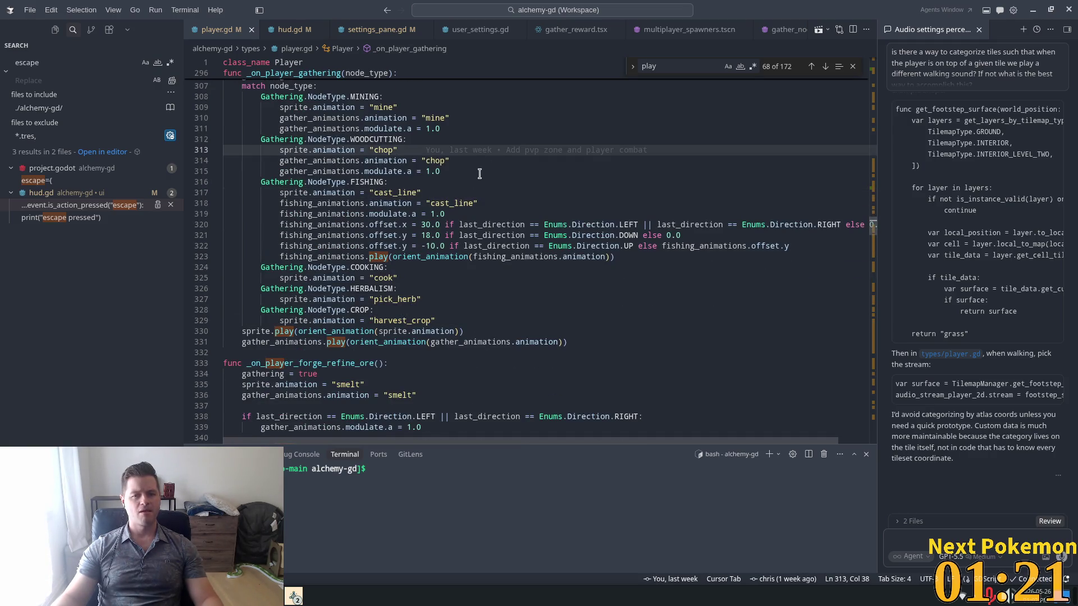
scroll(460, 178, up, 2)
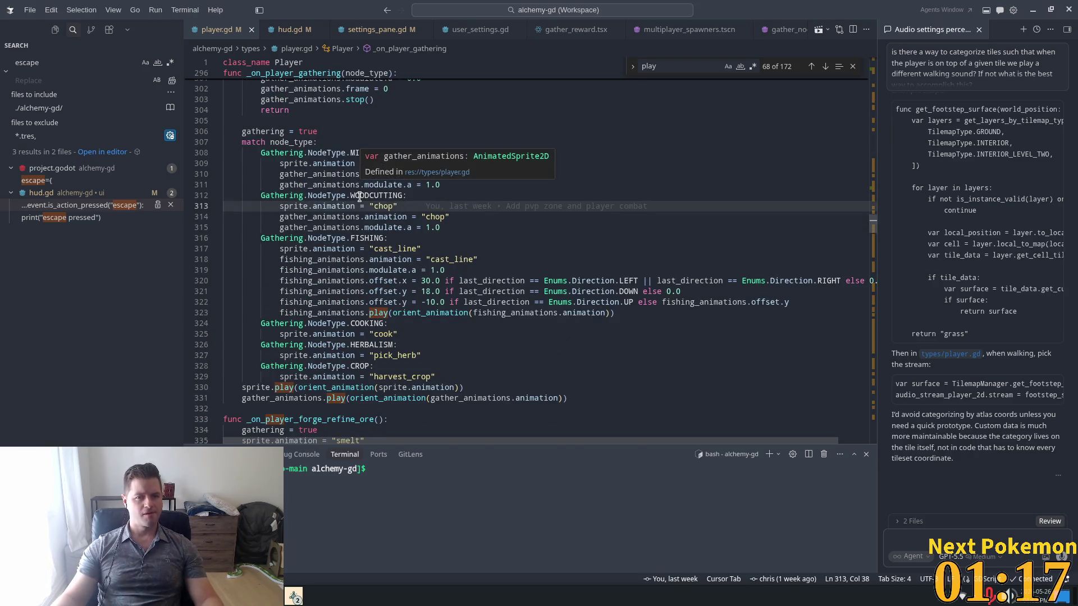
click(398, 217)
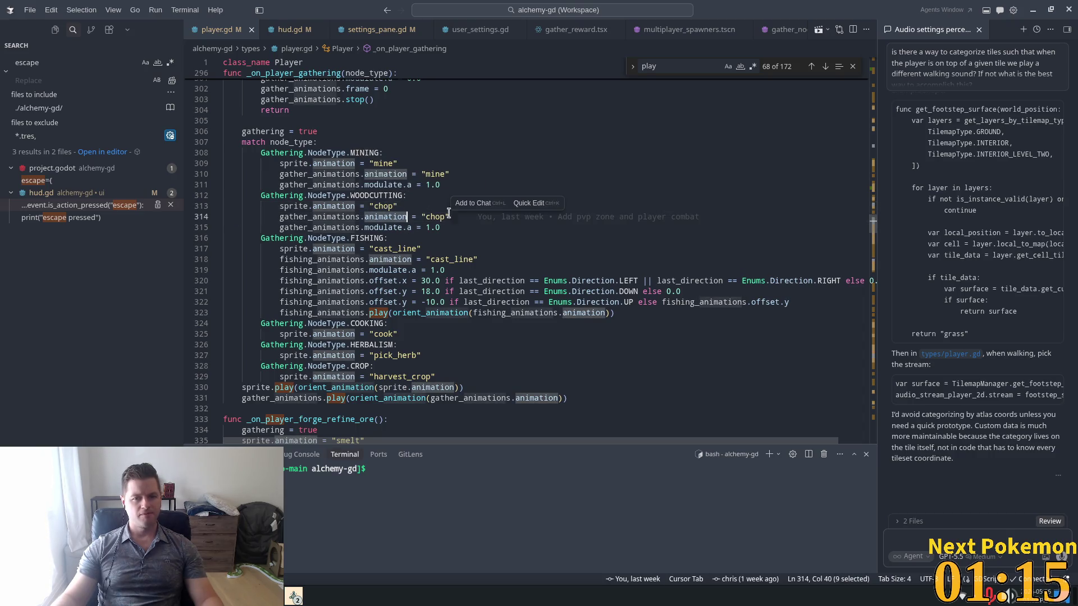
click(339, 206)
Highlight animation, the Gathering enum, _on_player_gathering and the orient_animation call to inspect them.
double_click(339, 206)
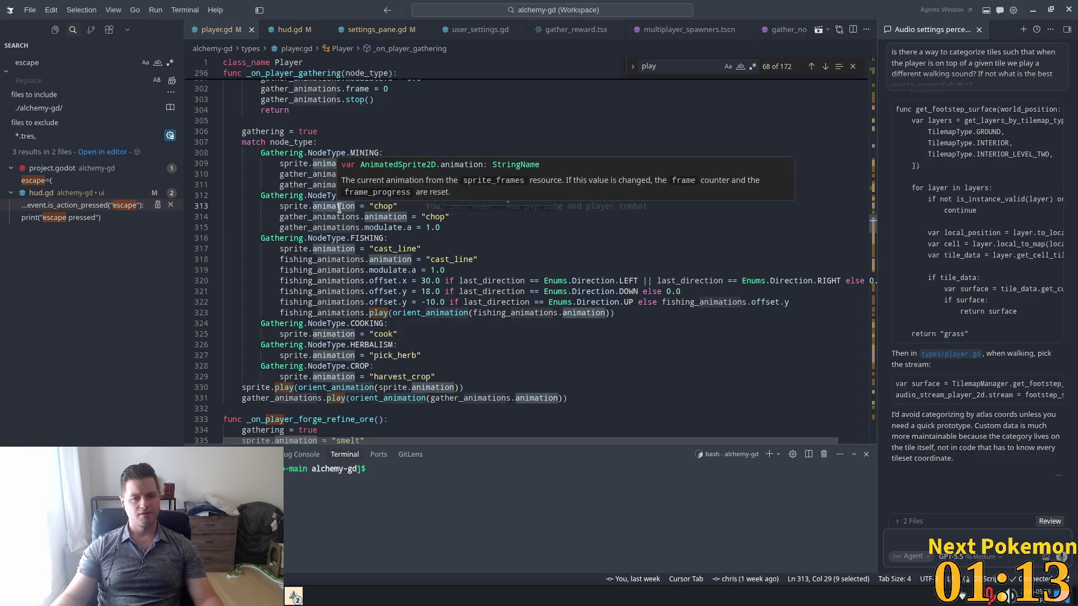
click(441, 229)
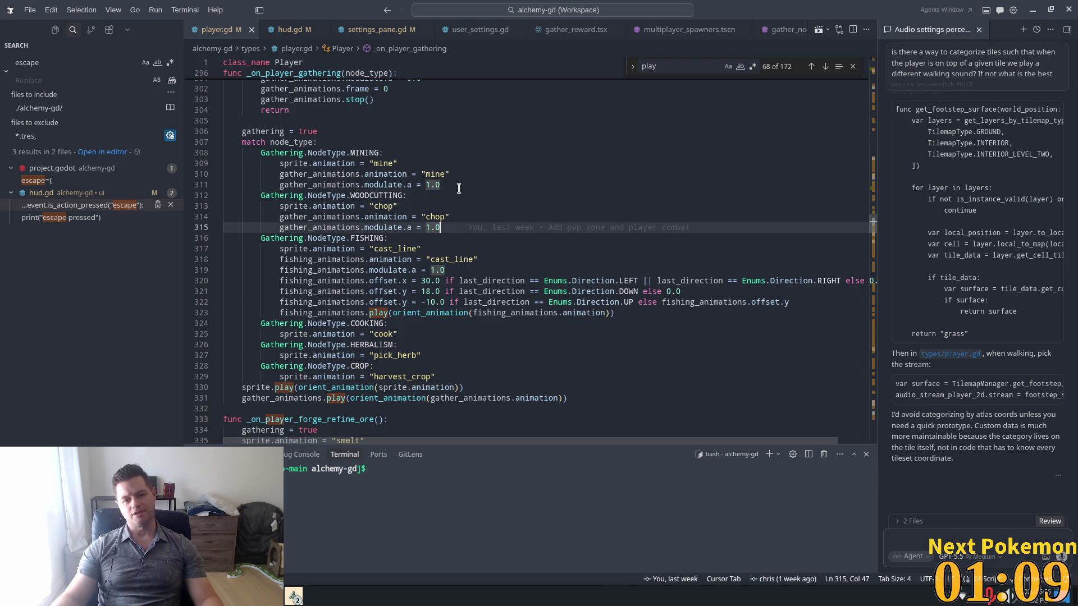
double_click(276, 195)
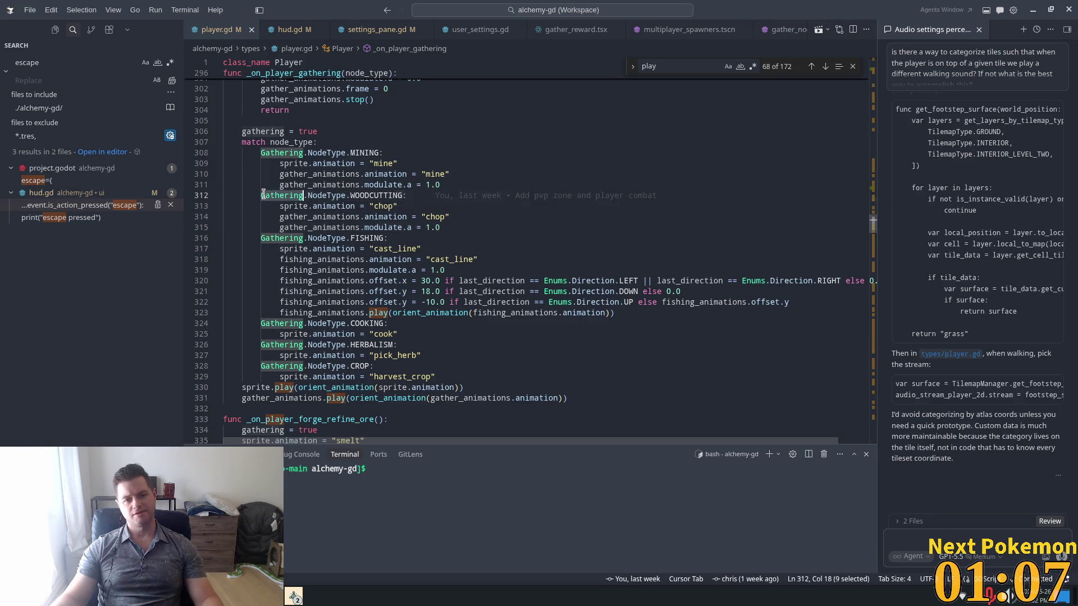
scroll(300, 214, up, 3)
double_click(303, 137)
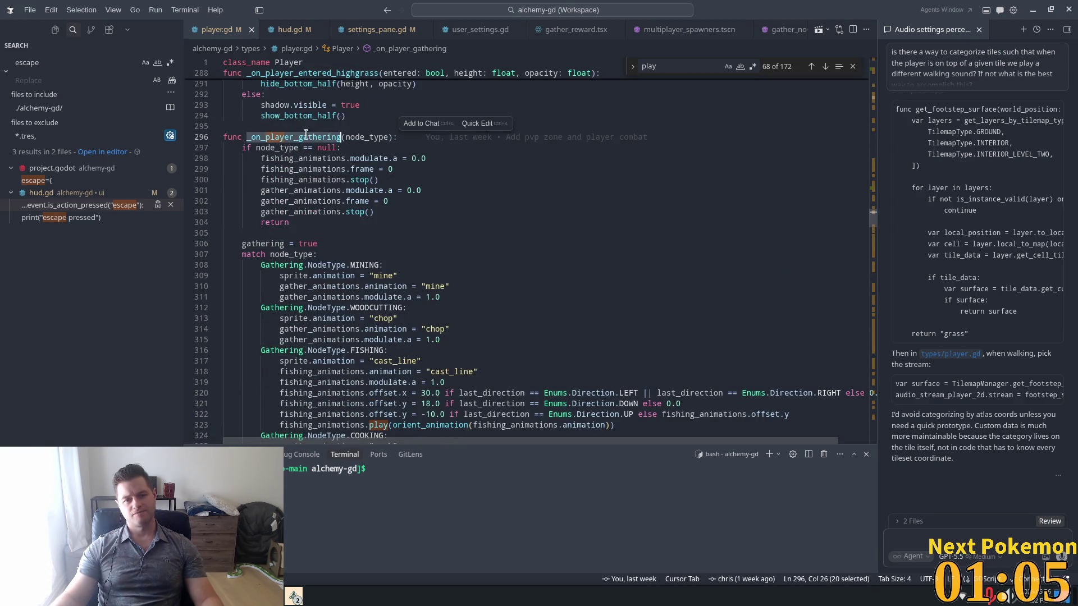
scroll(479, 276, down, 5)
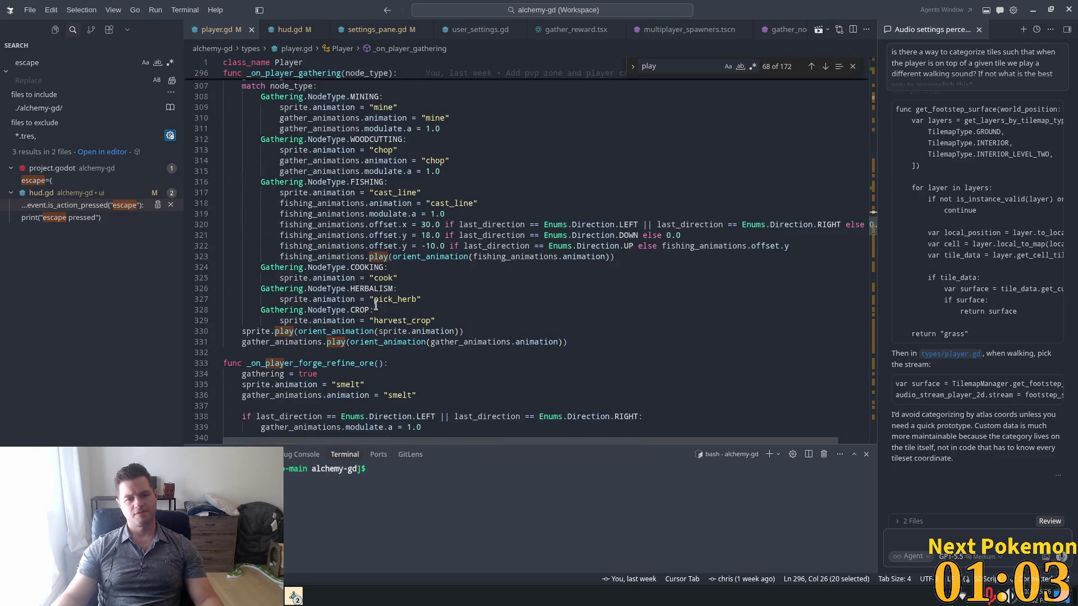
click(249, 332)
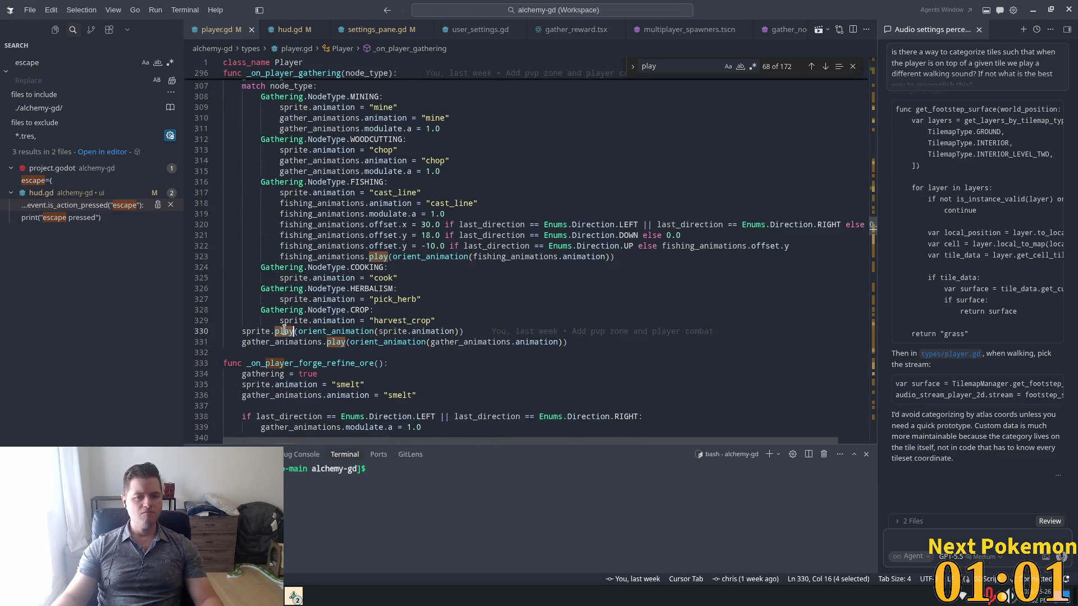
double_click(355, 331)
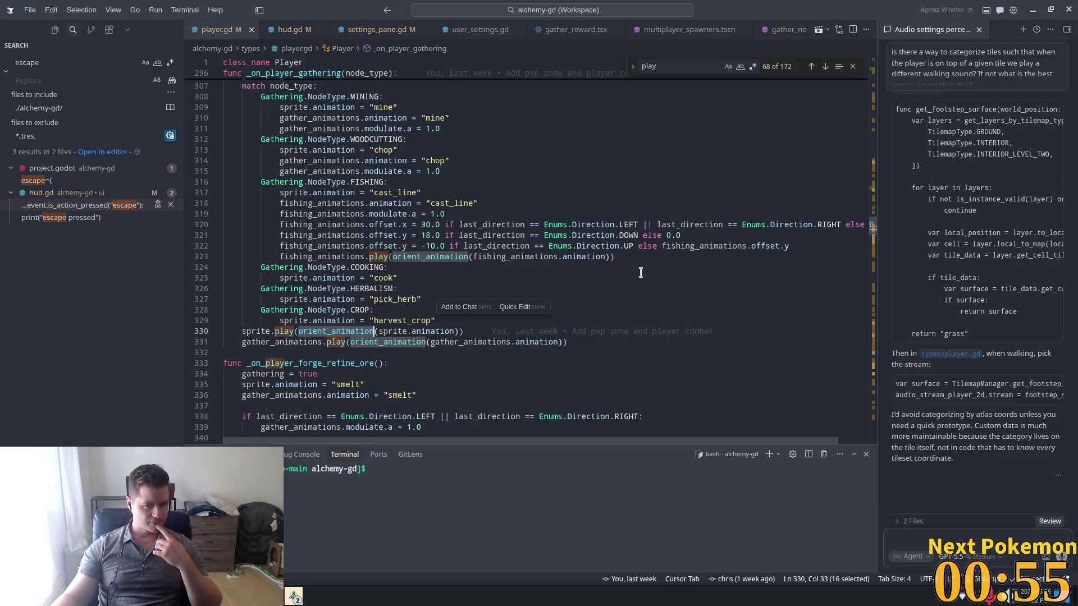
Scroll player.gd past the spell and combat code to orient_animation and _on_sprite_animation_finished.
scroll(533, 303, down, 5)
scroll(533, 303, down, 10)
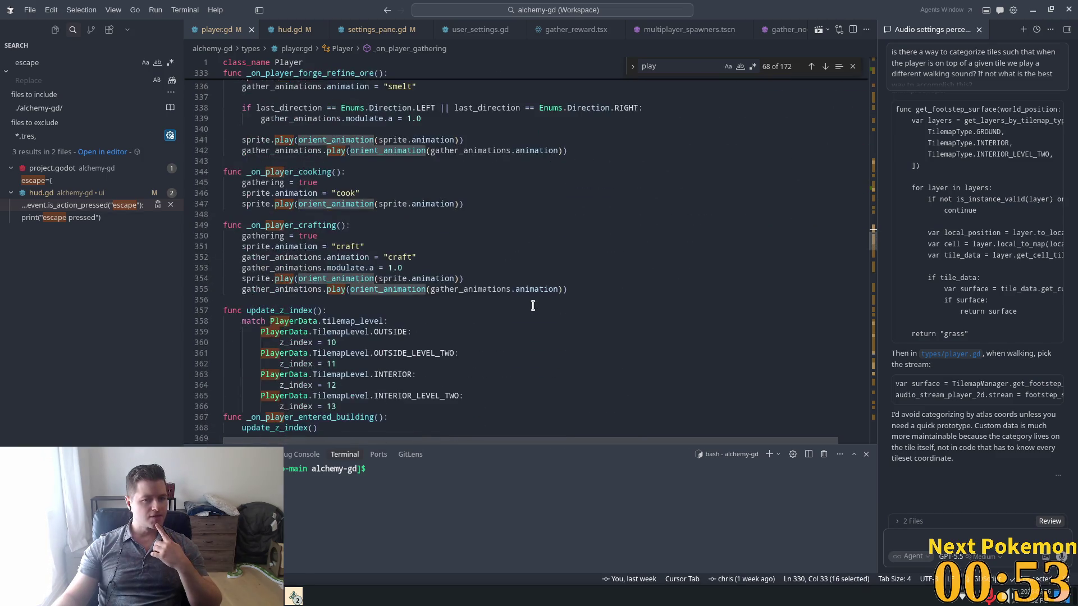
scroll(531, 306, down, 9)
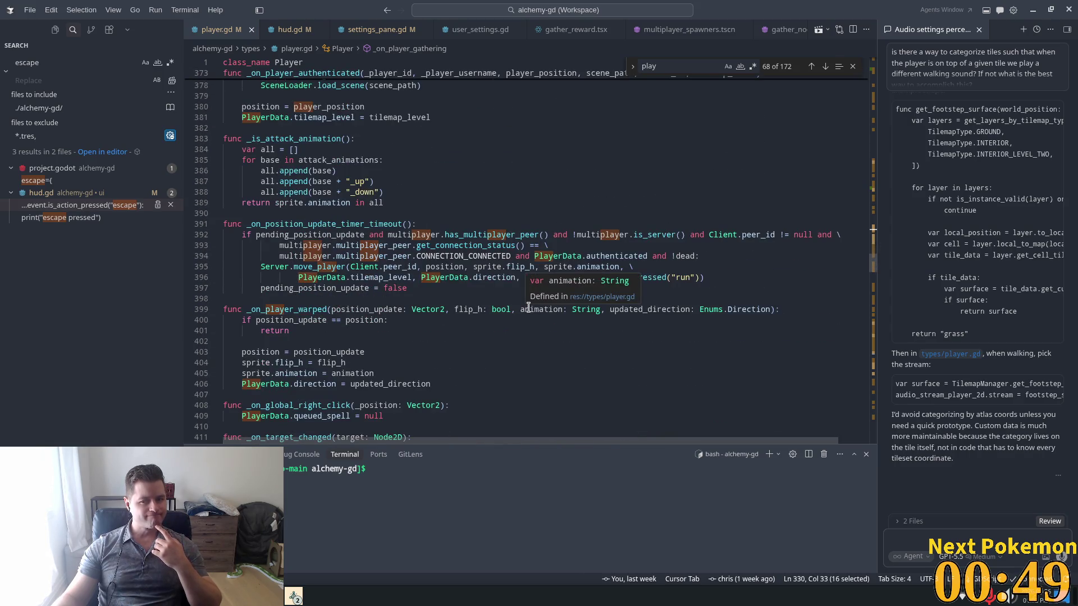
scroll(528, 307, down, 8)
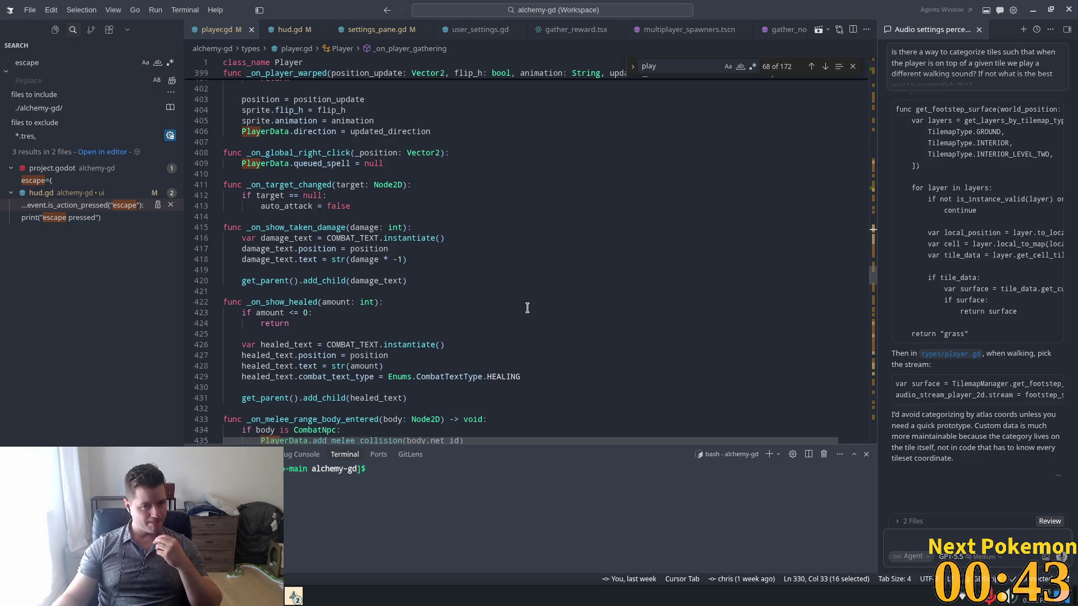
scroll(527, 307, down, 10)
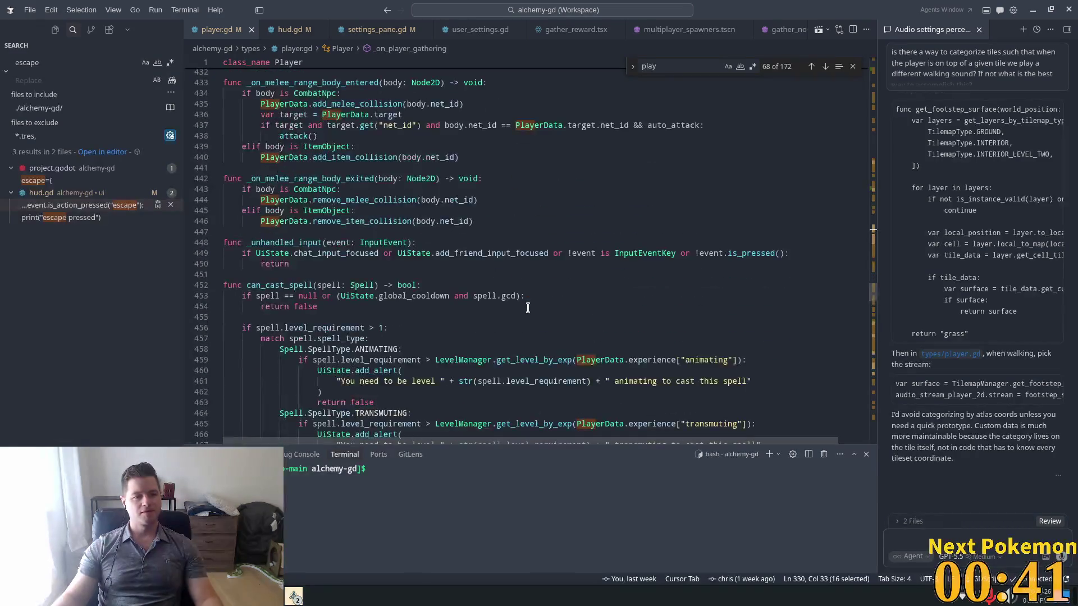
scroll(527, 307, down, 5)
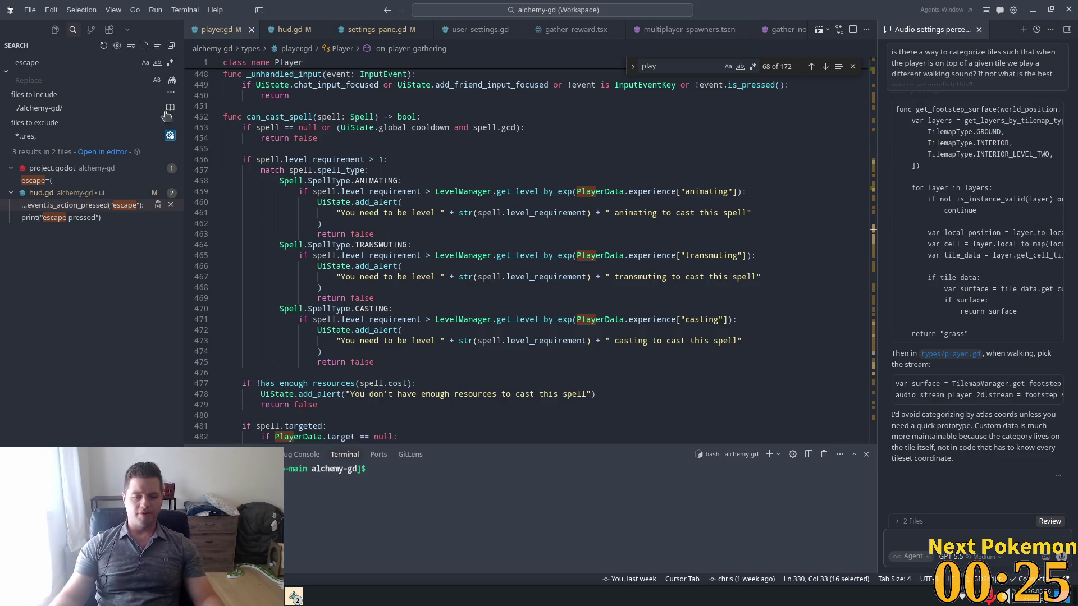
scroll(539, 261, down, 3)
scroll(491, 270, down, 6)
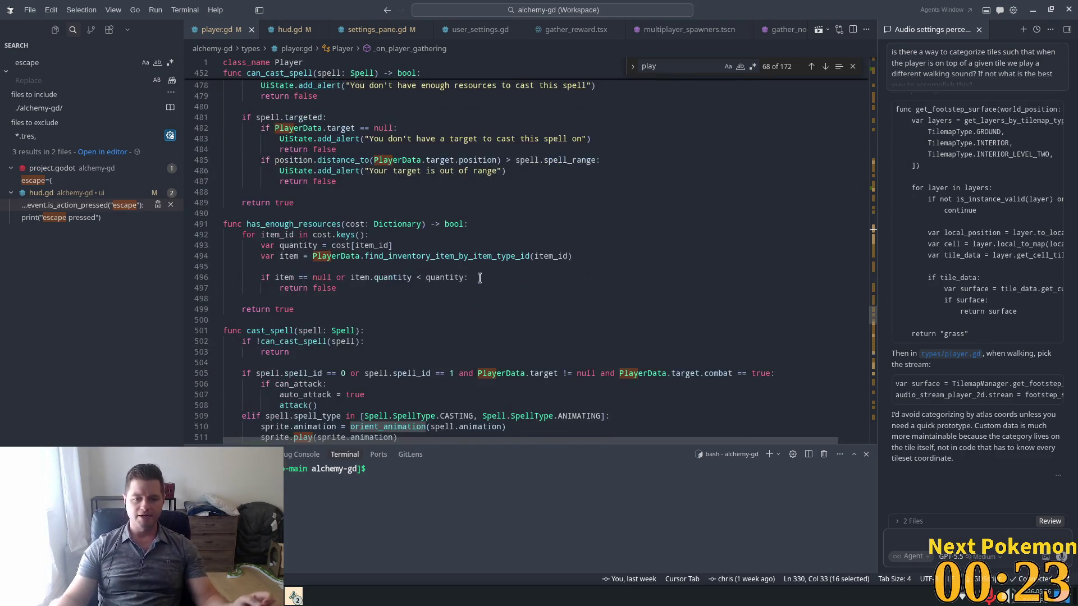
scroll(454, 317, down, 3)
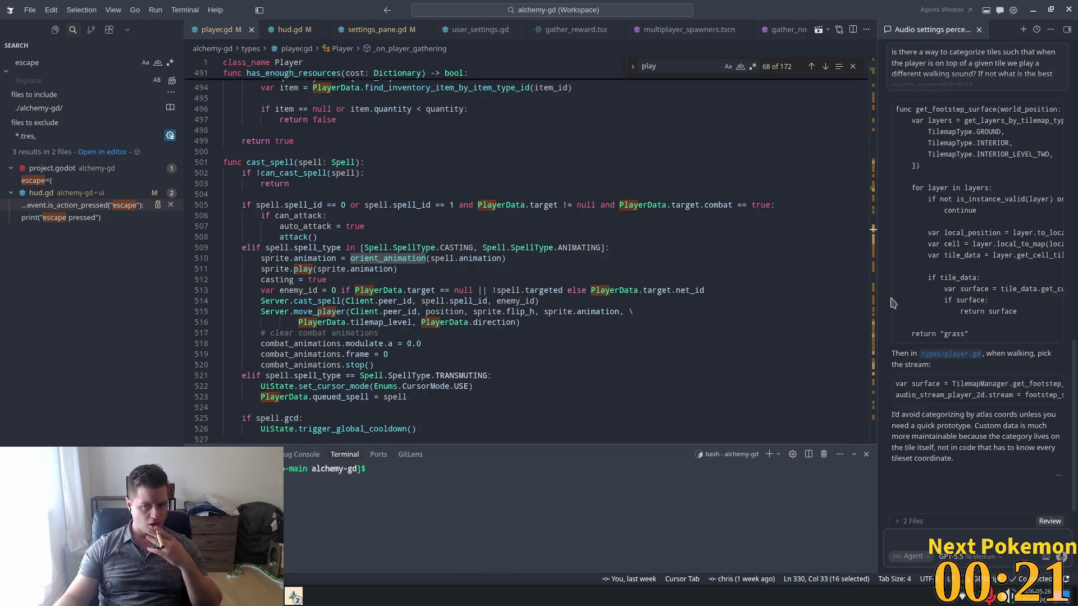
scroll(868, 349, down, 13)
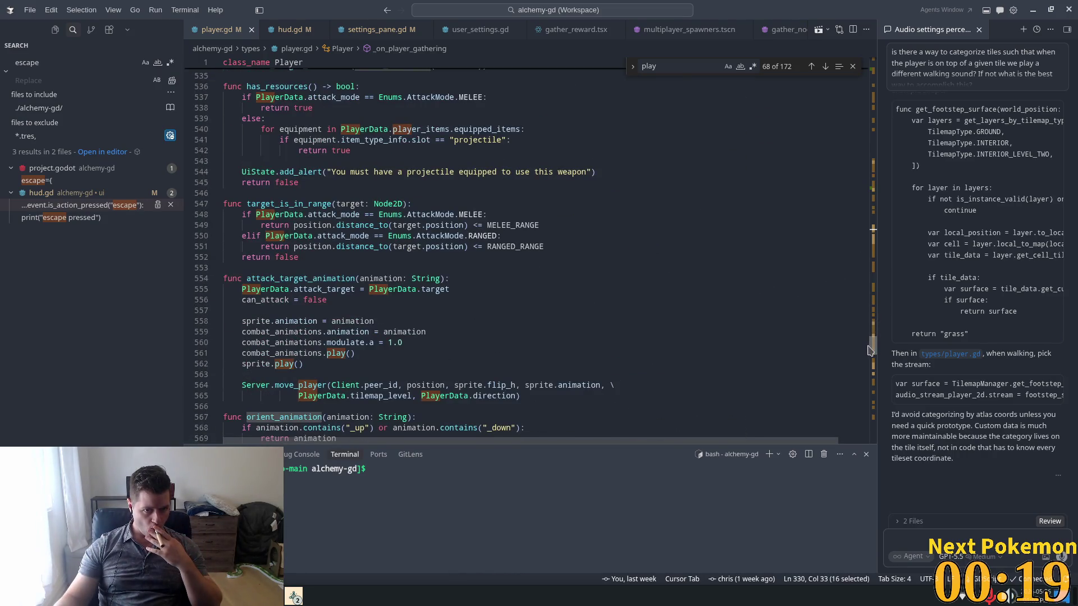
scroll(869, 349, down, 8)
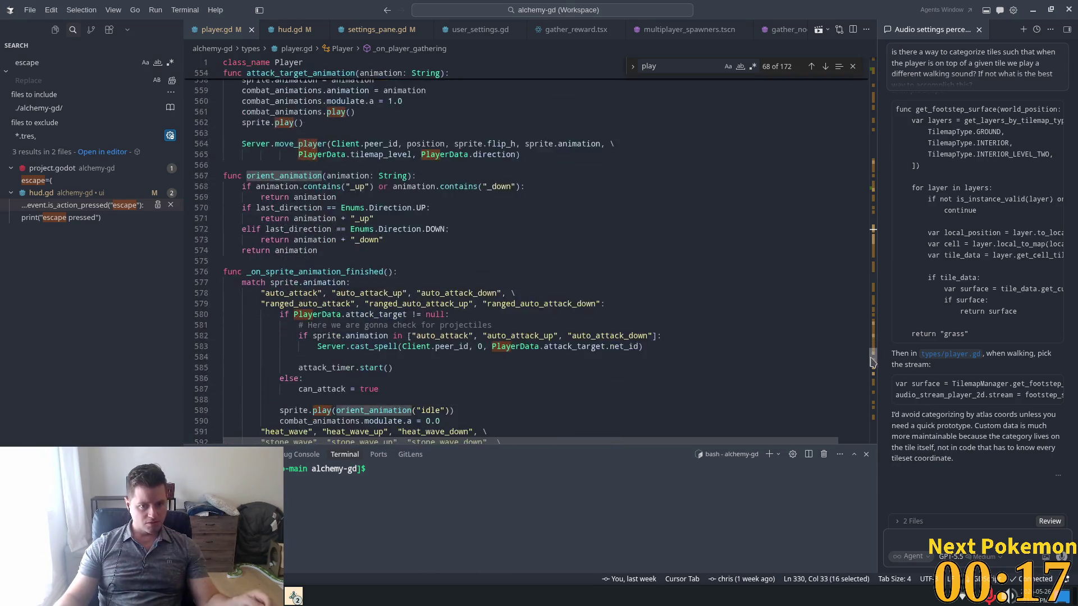
scroll(871, 362, down, 7)
scroll(871, 362, up, 4)
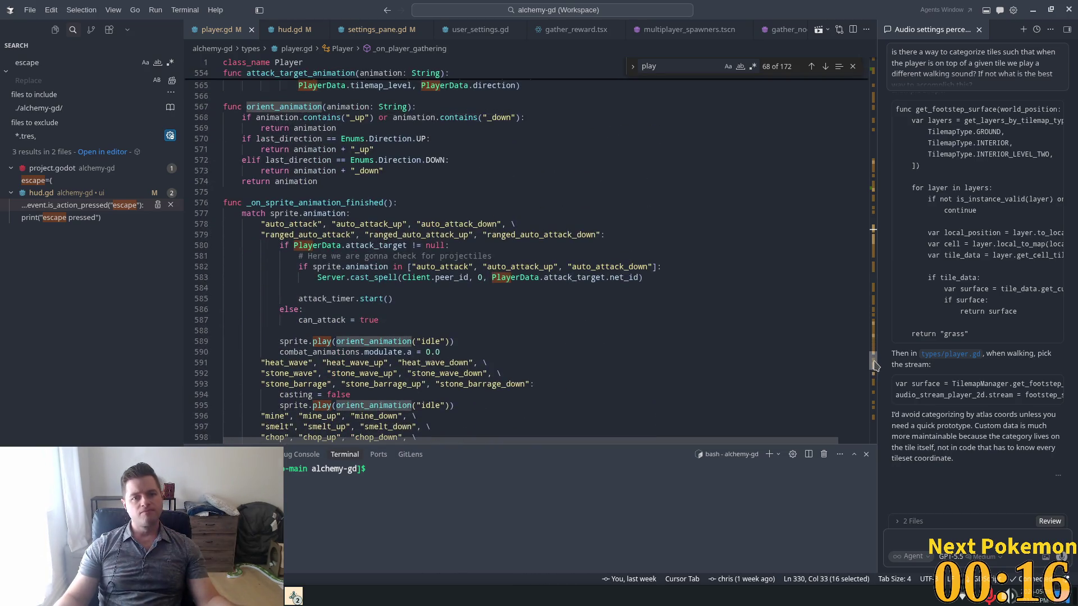
double_click(314, 206)
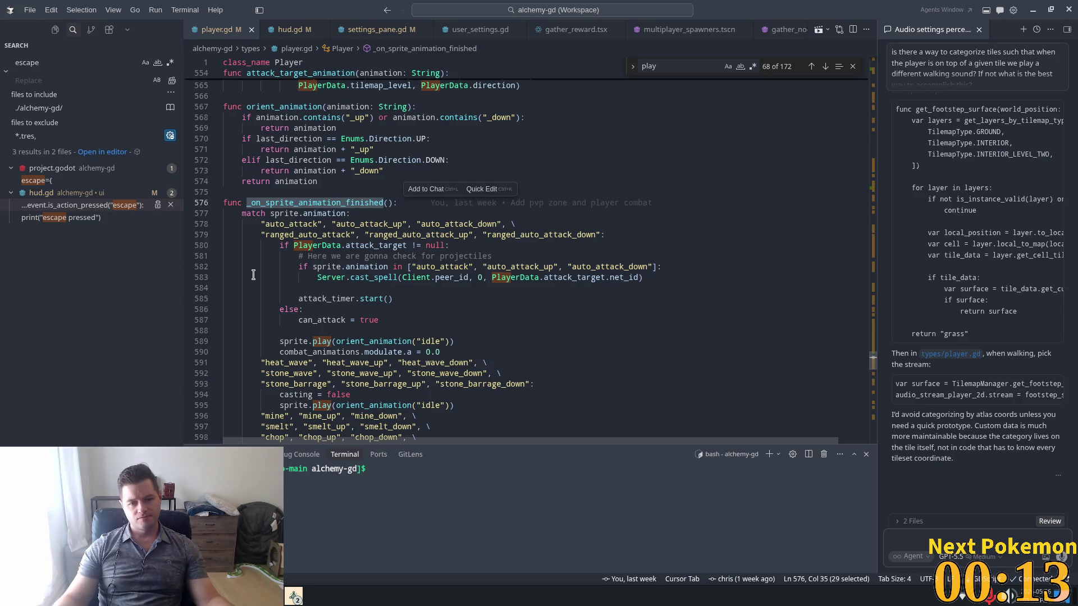
scroll(253, 277, down, 3)
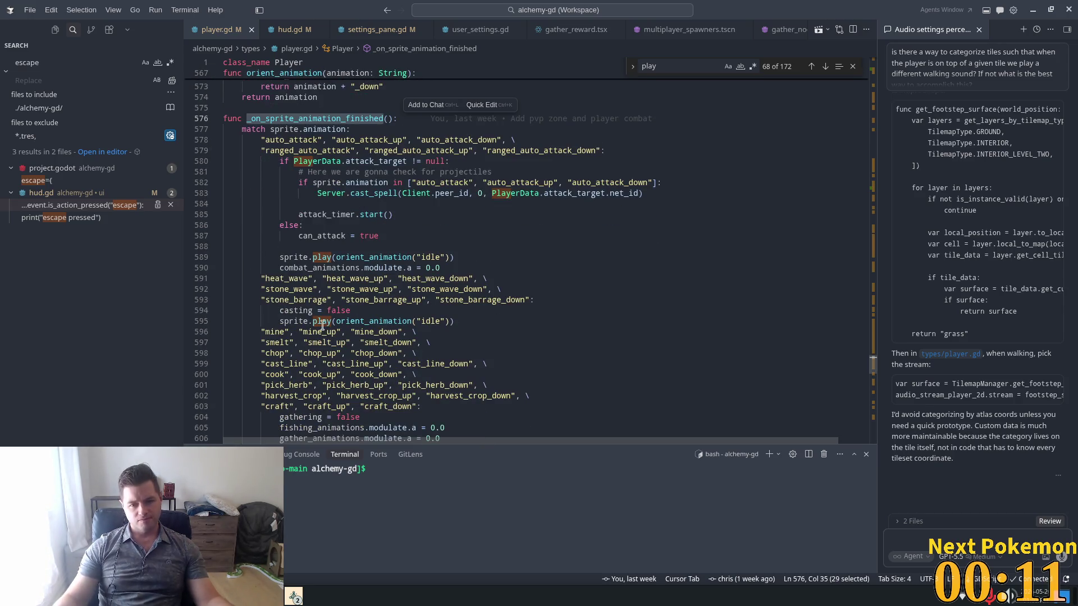
scroll(322, 325, down, 3)
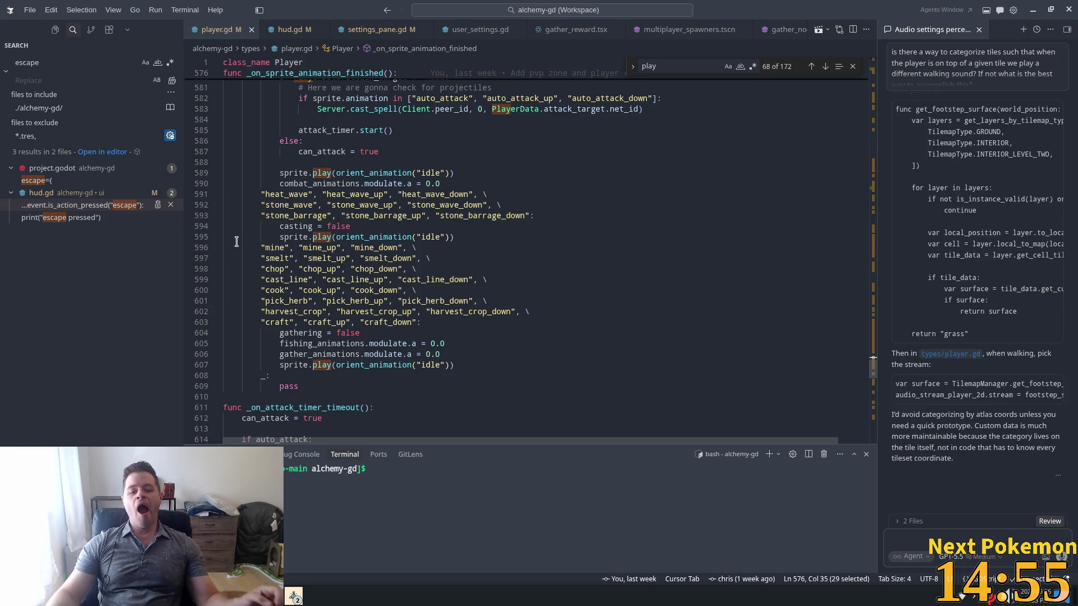
scroll(298, 257, up, 2)
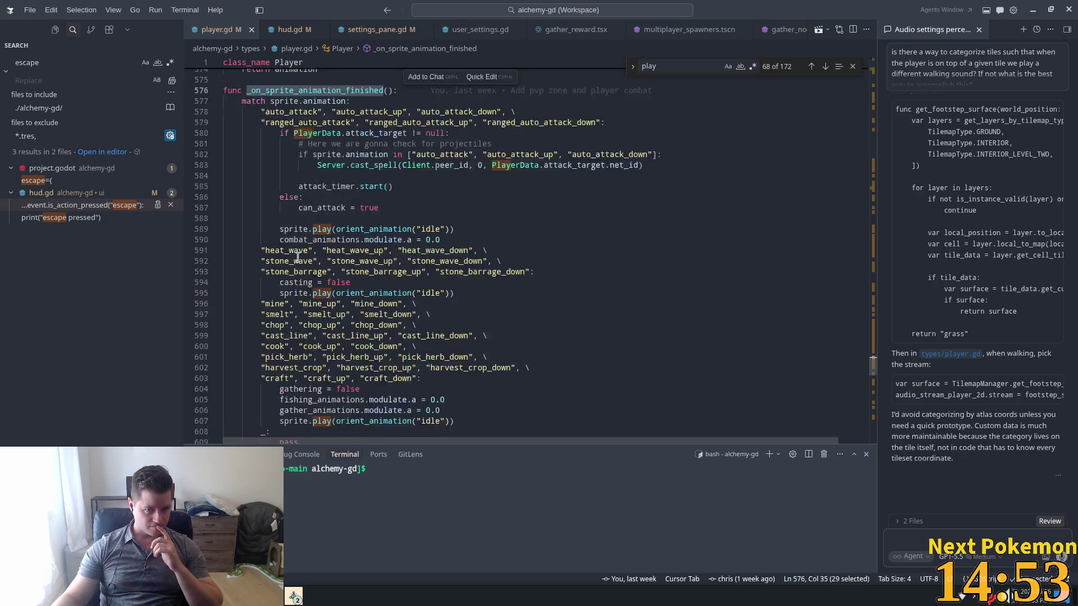
scroll(297, 257, up, 2)
scroll(246, 276, down, 4)
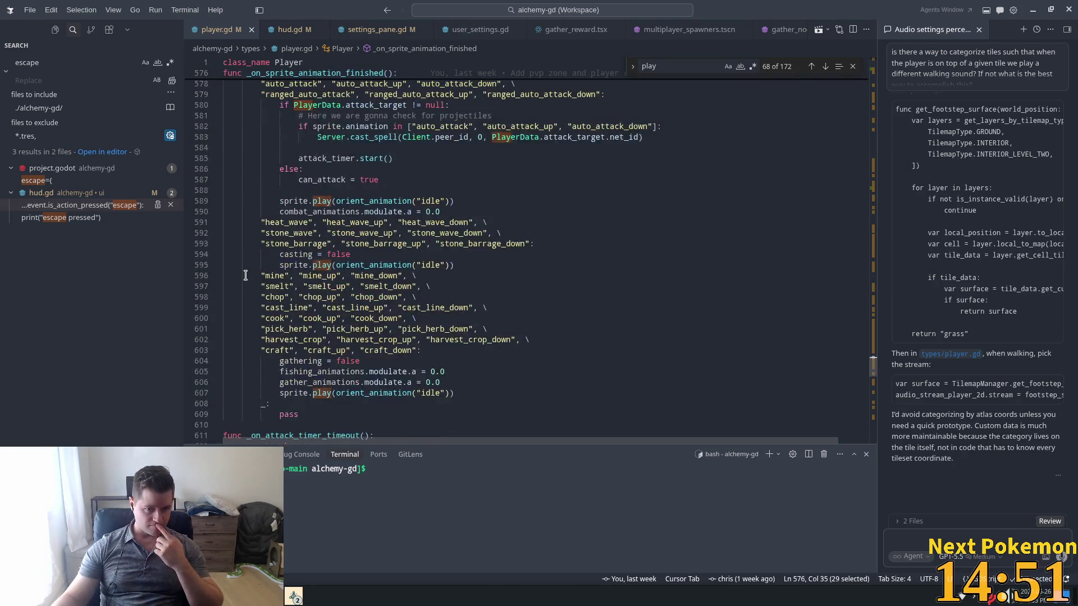
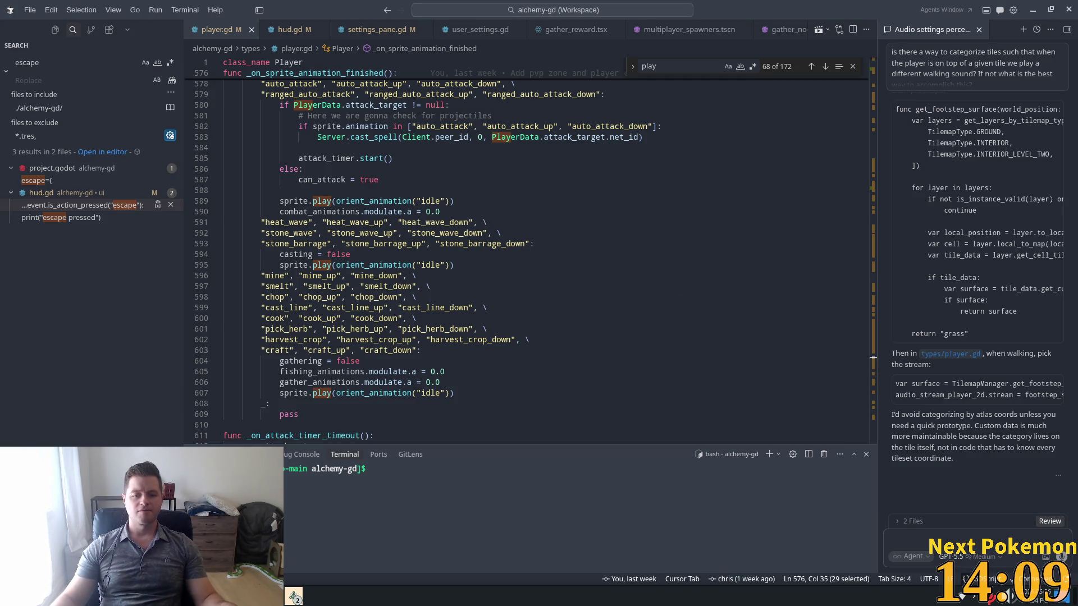
Bring the PokemonCommunityGame window forward and scroll its Missions list to Win Ranked Battles.
click(253, 595)
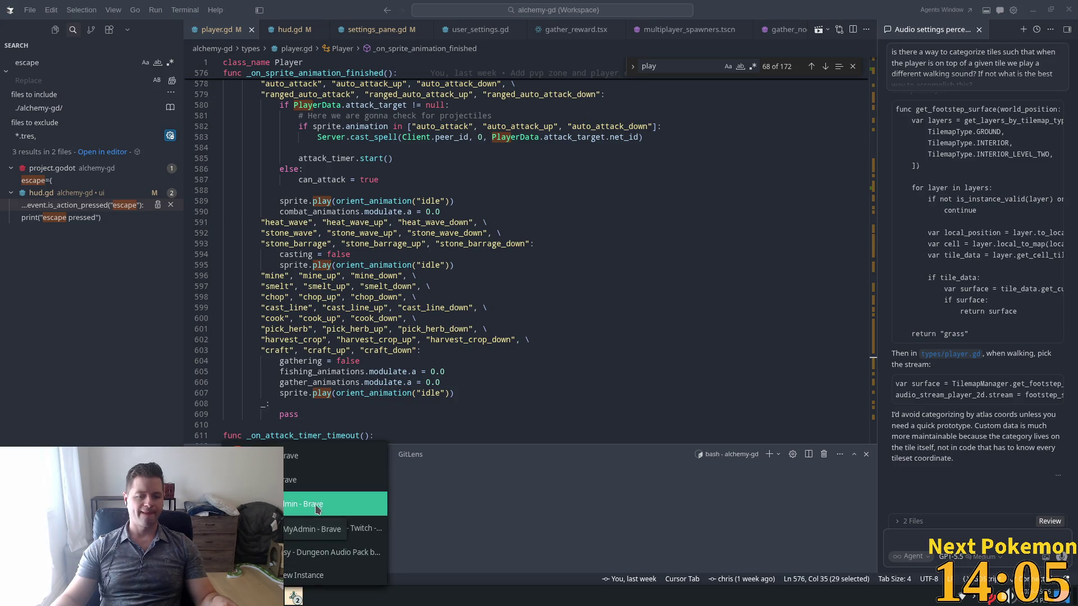
click(338, 525)
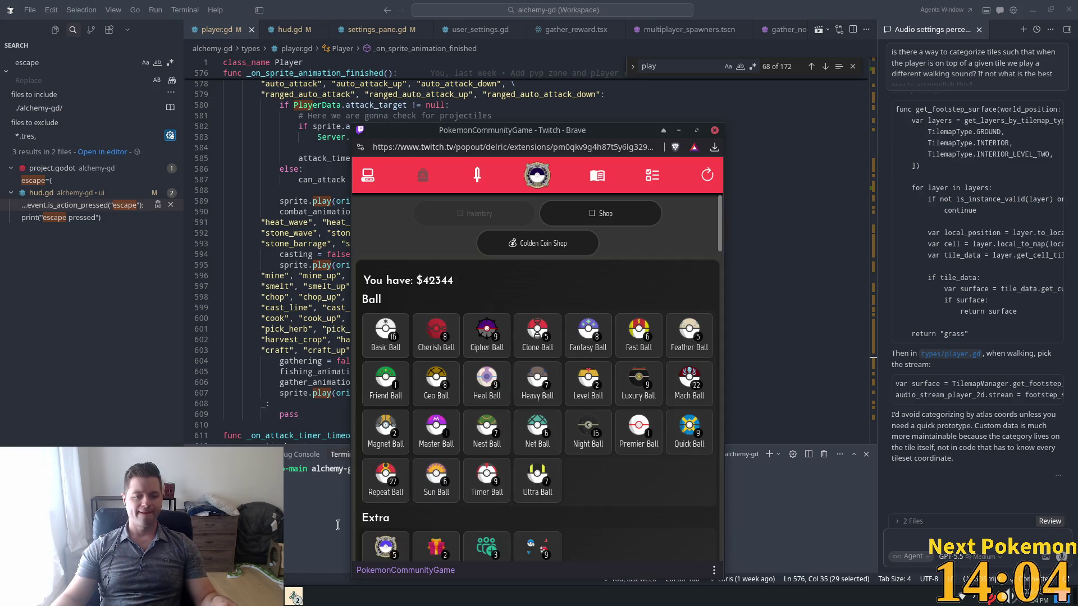
click(598, 174)
click(600, 152)
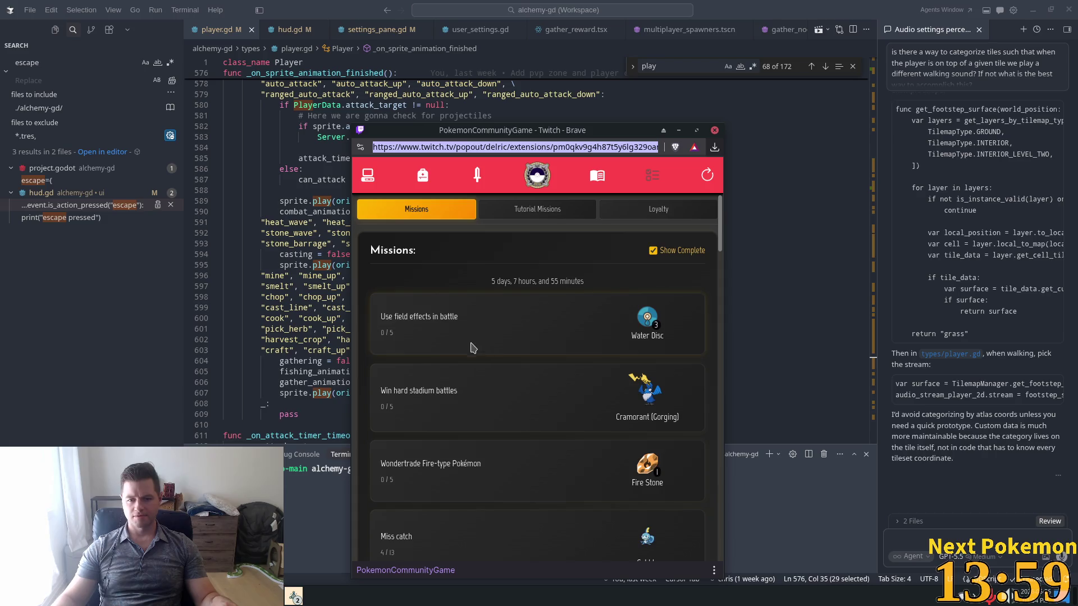
scroll(495, 399, down, 3)
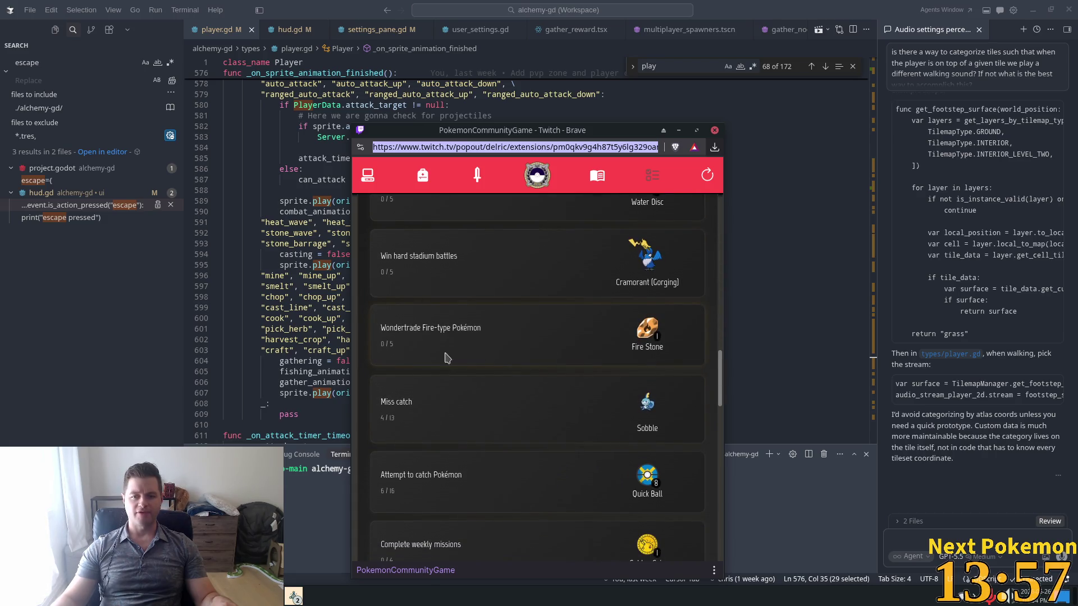
scroll(502, 358, down, 3)
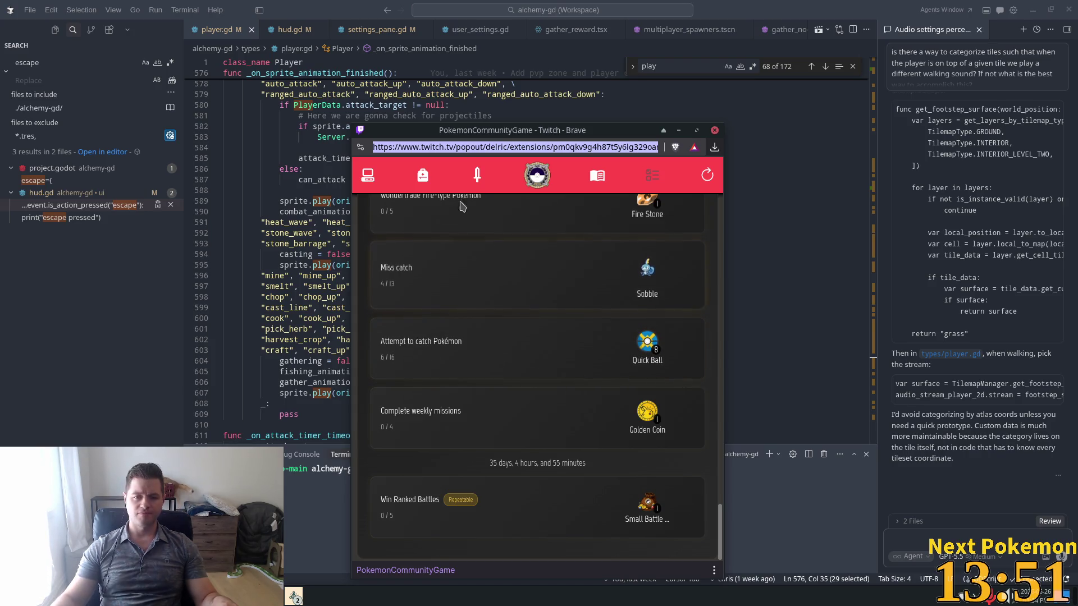
click(477, 175)
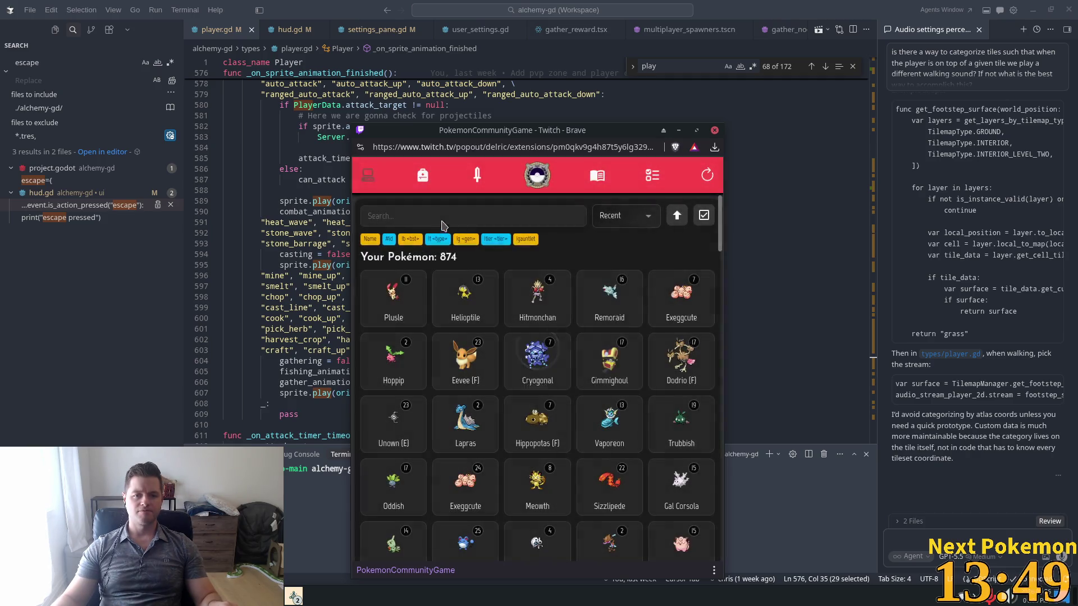
Filter the owned Pokémon by 'lt fire' and sort the 52 results by ID.
text(lt fire)
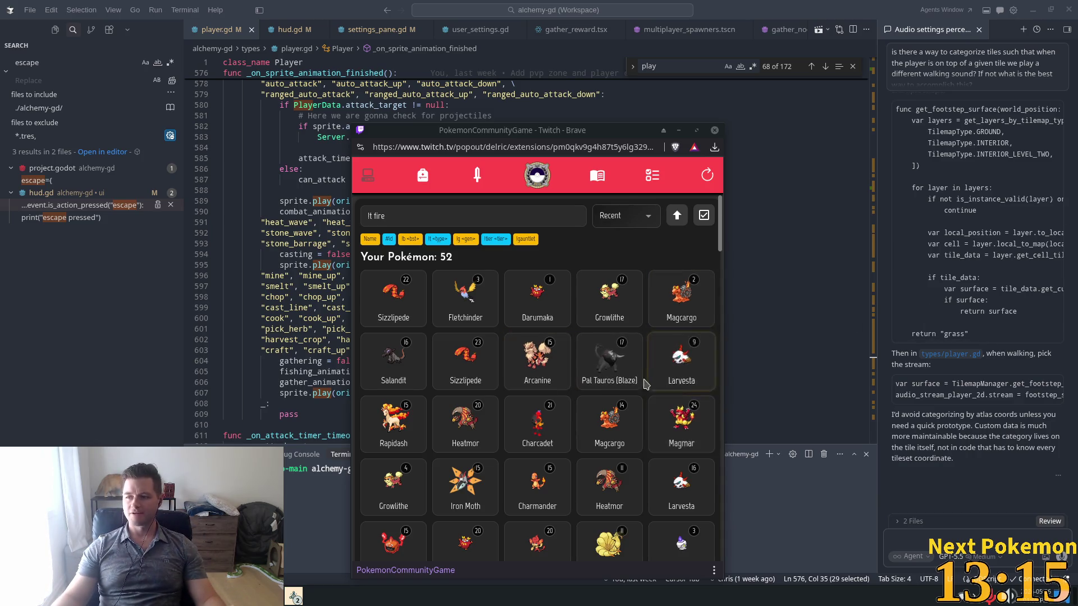
scroll(615, 402, down, 1)
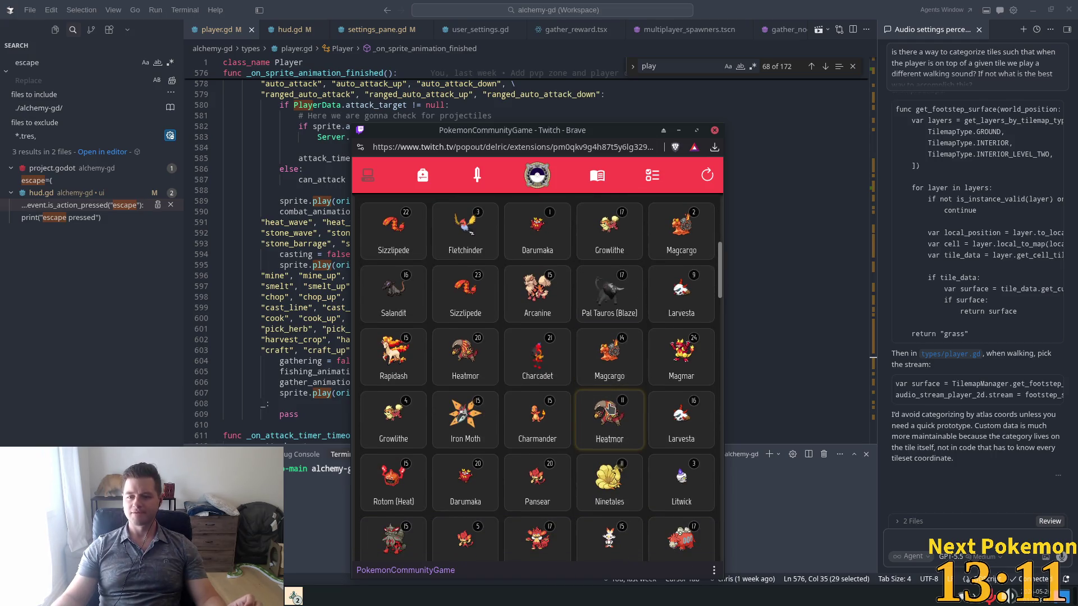
scroll(609, 411, down, 4)
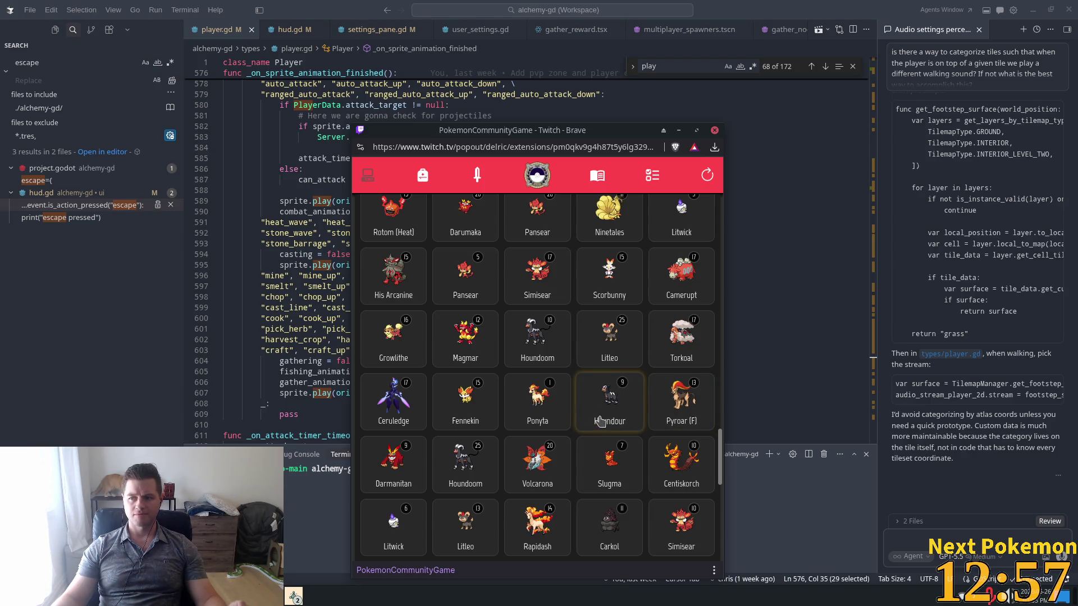
scroll(600, 421, down, 1)
scroll(628, 393, down, 1)
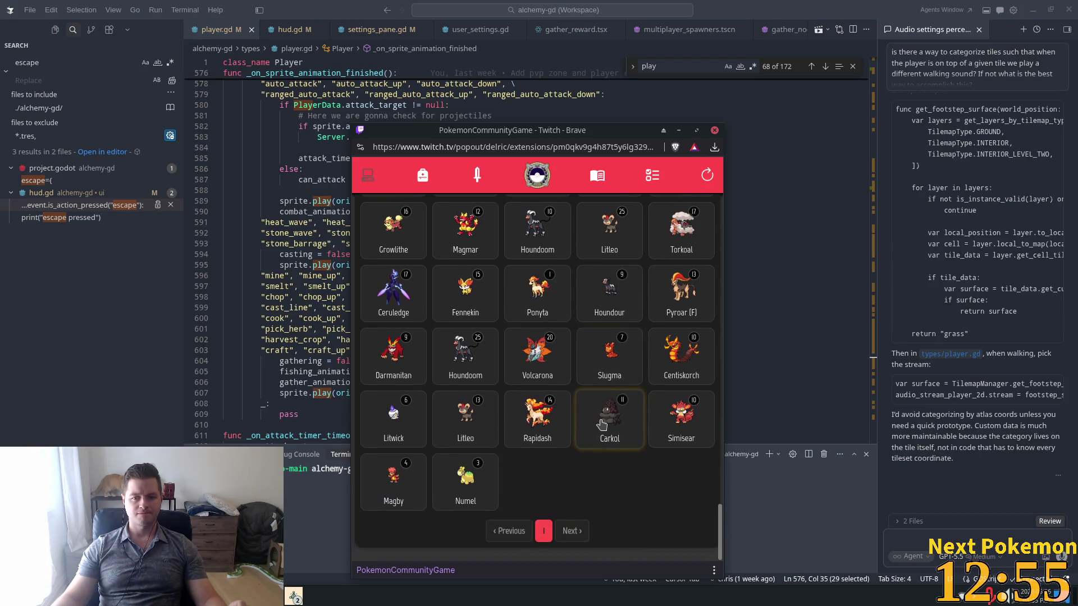
scroll(511, 427, up, 5)
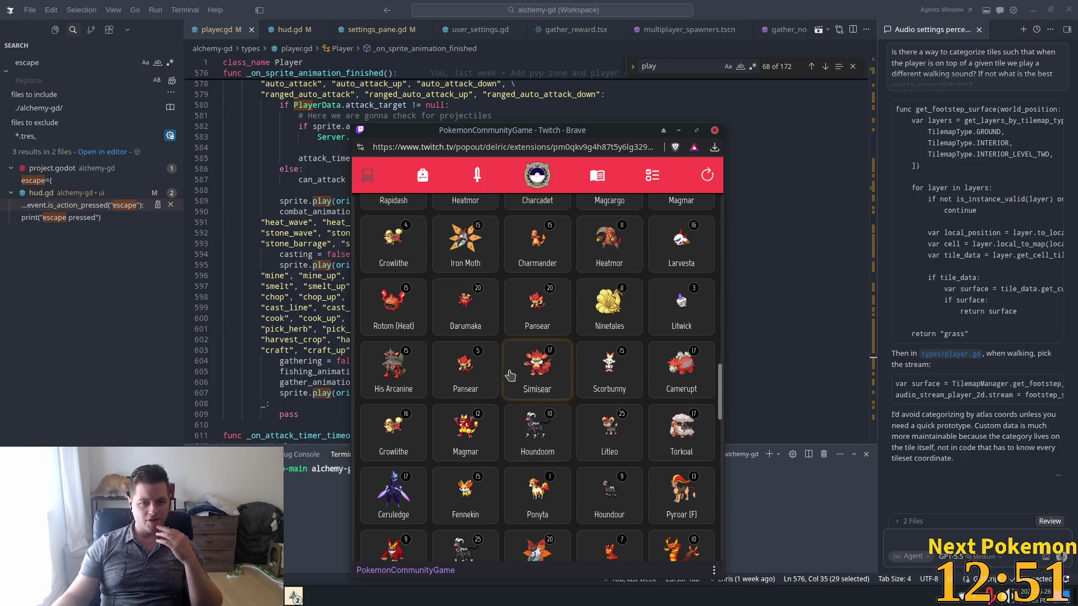
scroll(591, 415, up, 3)
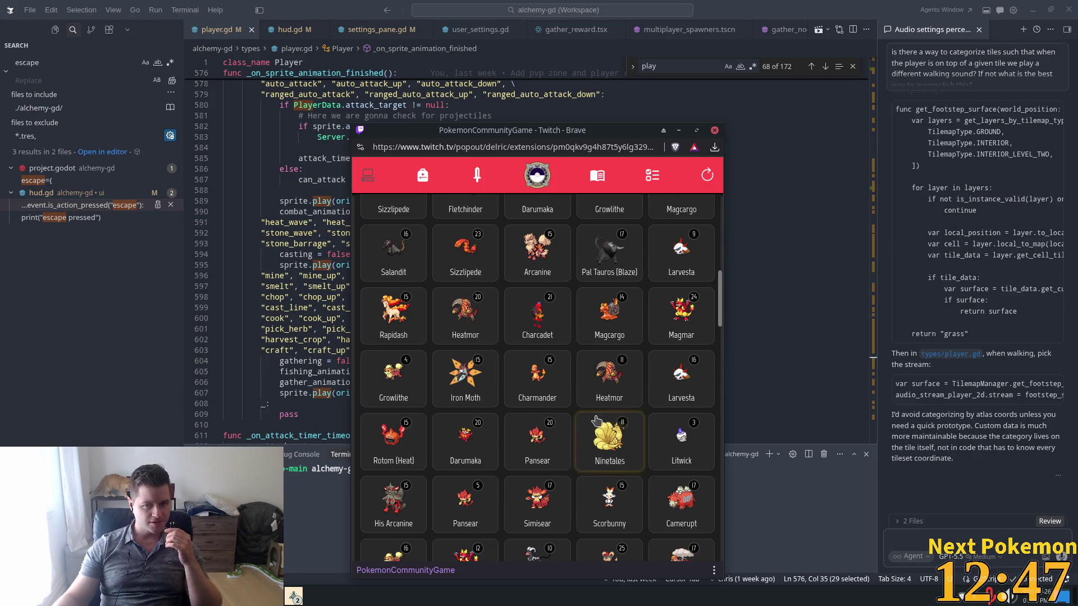
scroll(609, 438, up, 2)
scroll(675, 251, up, 1)
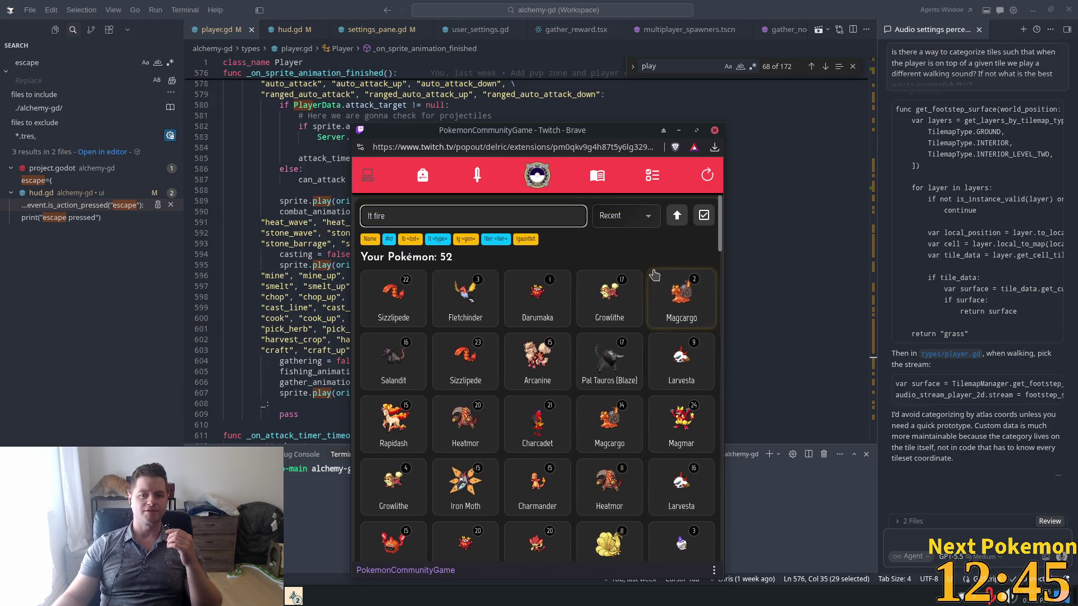
click(645, 224)
click(628, 257)
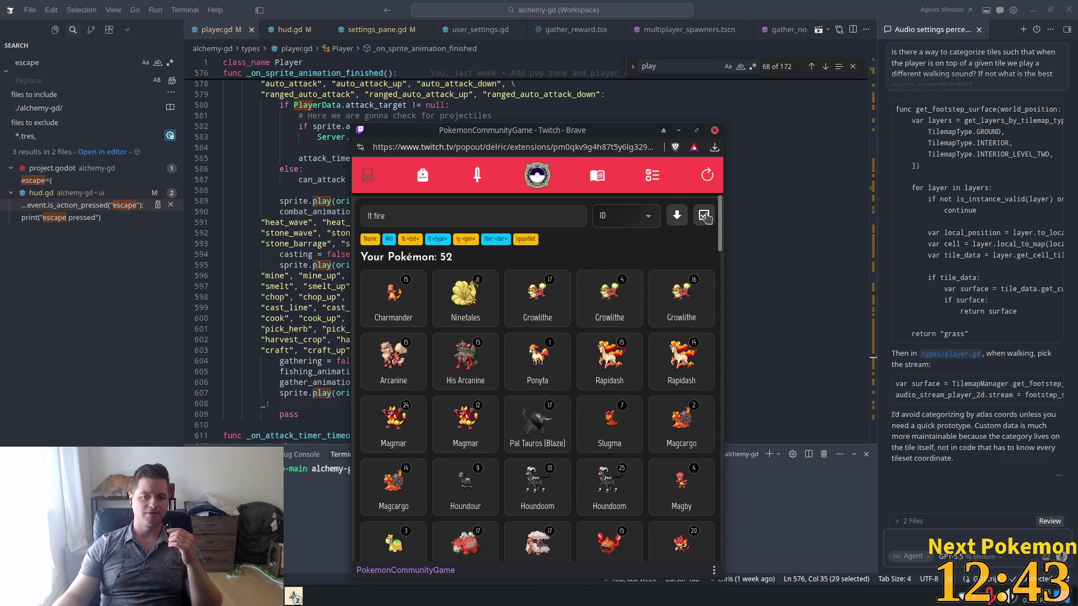
Inspect the level-4, 17 and 16 Growlithes, then wondertrade the level-16 one.
click(586, 303)
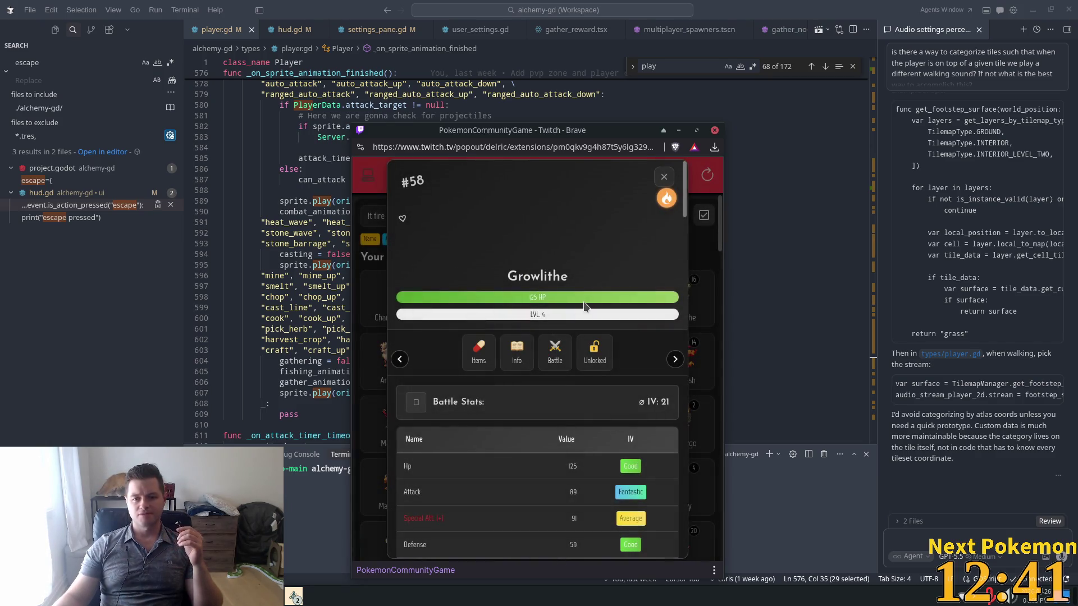
click(664, 179)
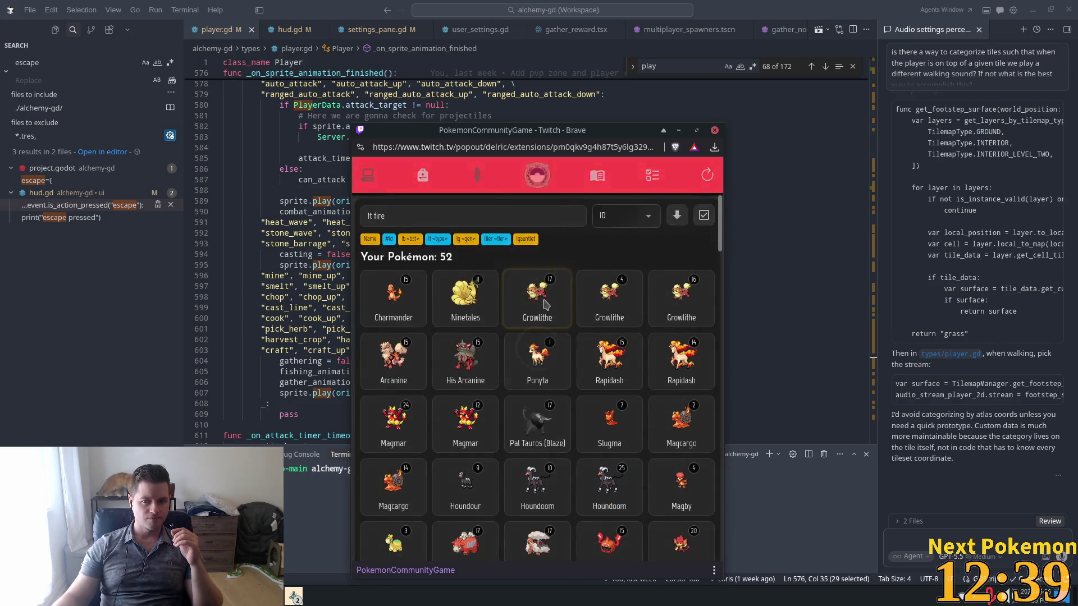
click(706, 306)
click(664, 177)
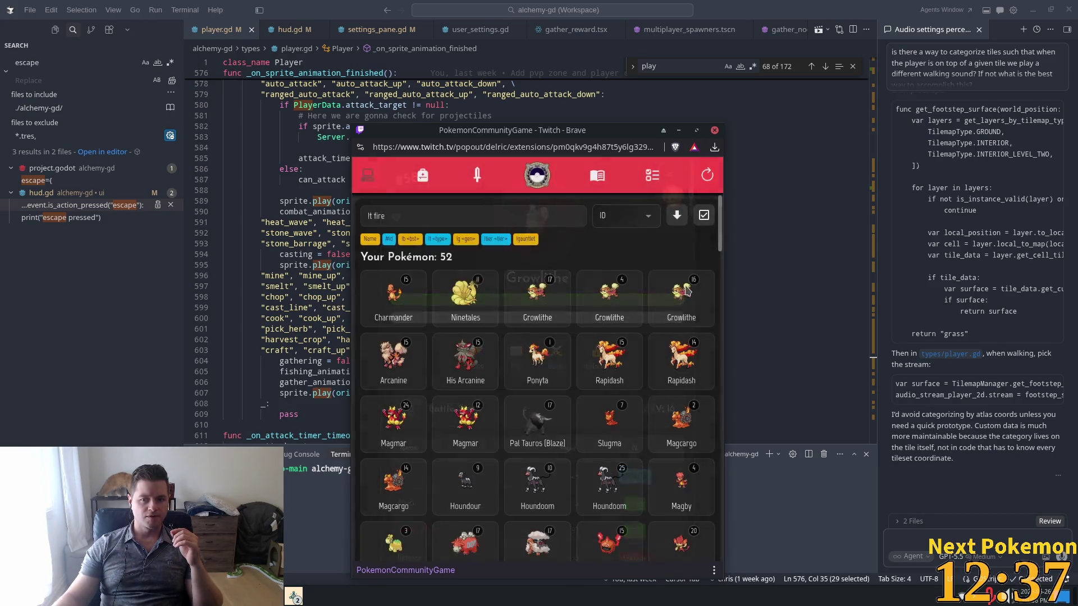
click(675, 288)
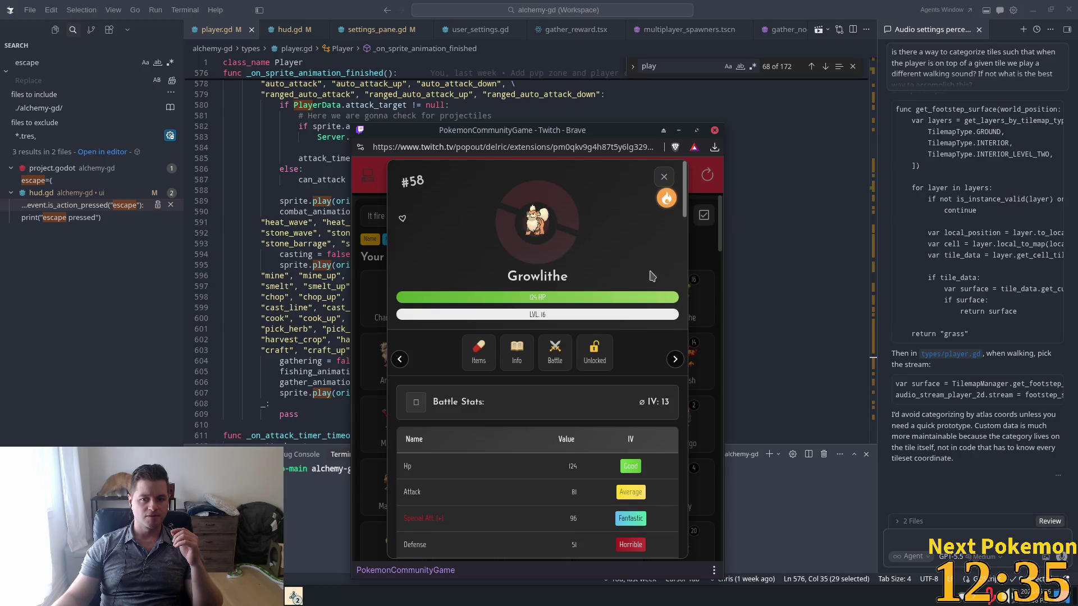
scroll(634, 344, down, 10)
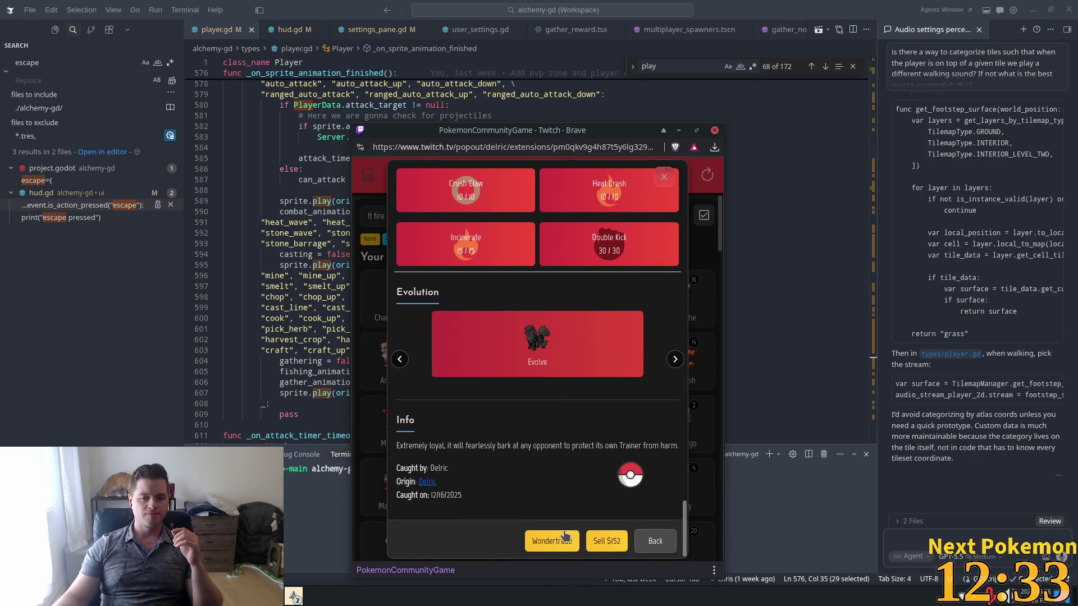
click(540, 541)
click(544, 379)
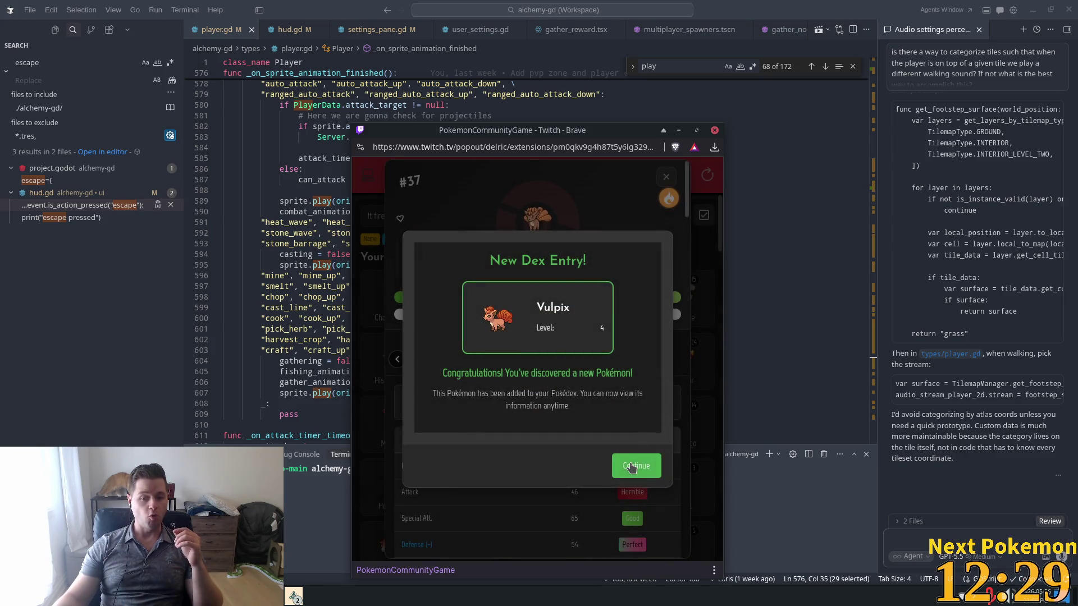
Dismiss the new Vulpix dex entry, check the Pal Tauros (Blaze), and close the extension window.
click(631, 467)
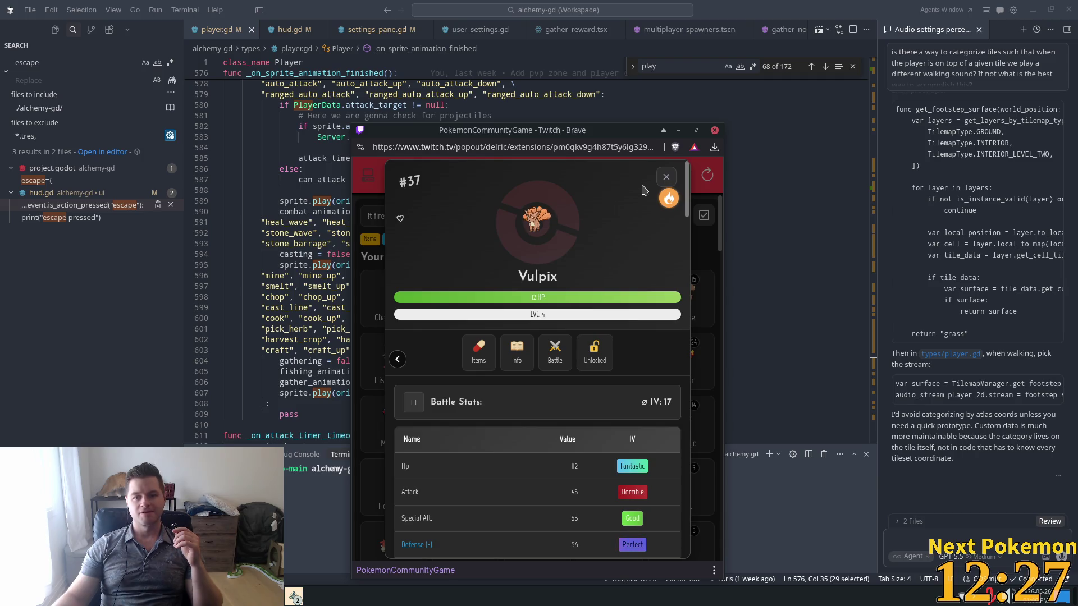
click(665, 178)
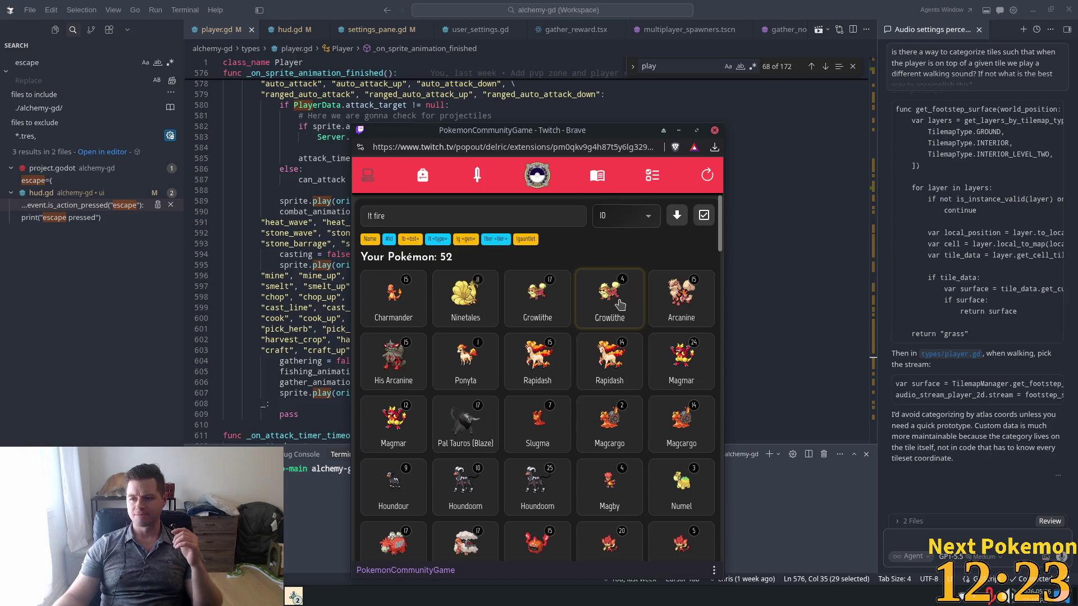
click(620, 305)
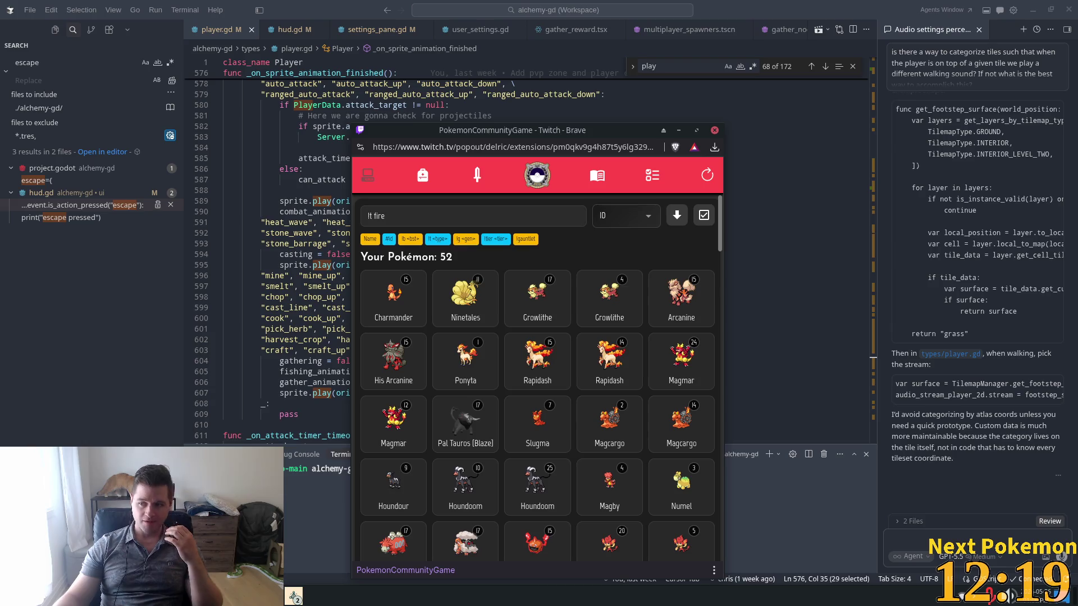
click(452, 427)
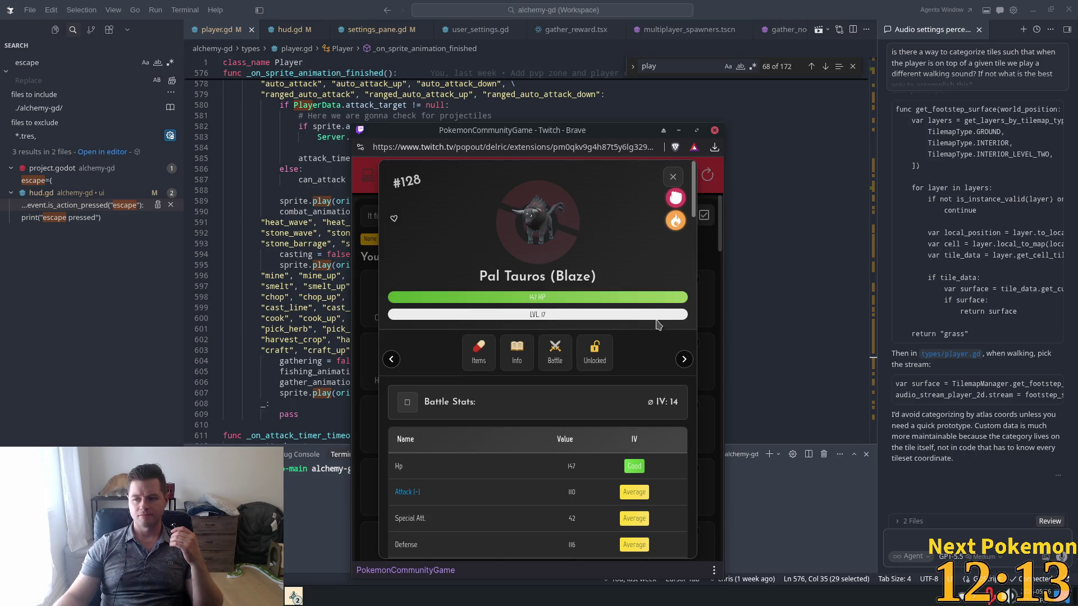
click(673, 176)
scroll(584, 314, down, 12)
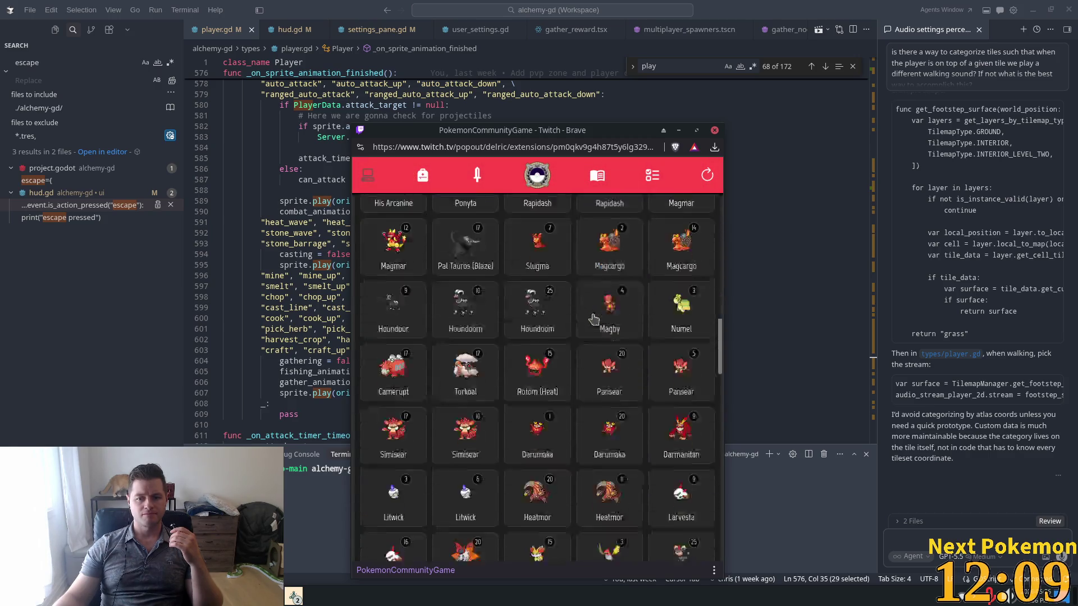
scroll(594, 318, down, 1)
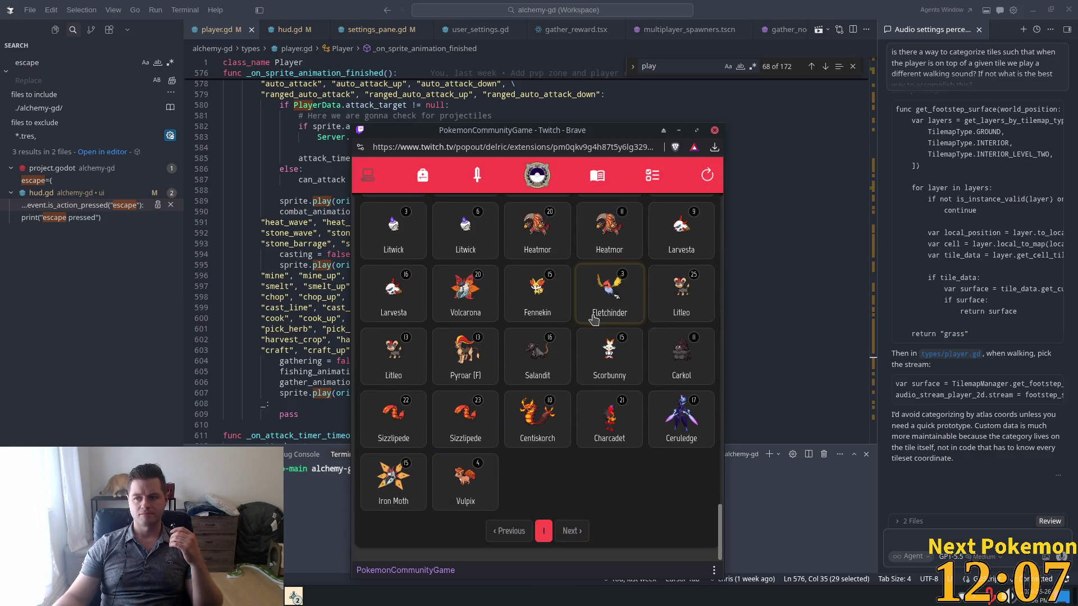
click(827, 168)
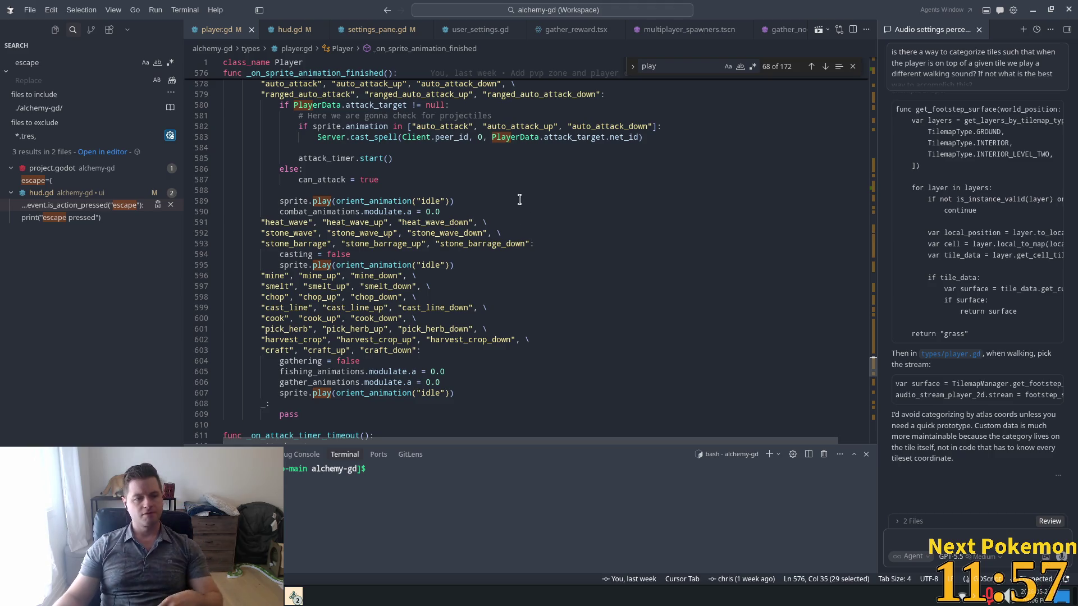
Add an empty func handle_gather_animation_finished(): below the match block.
click(398, 265)
scroll(433, 210, down, 4)
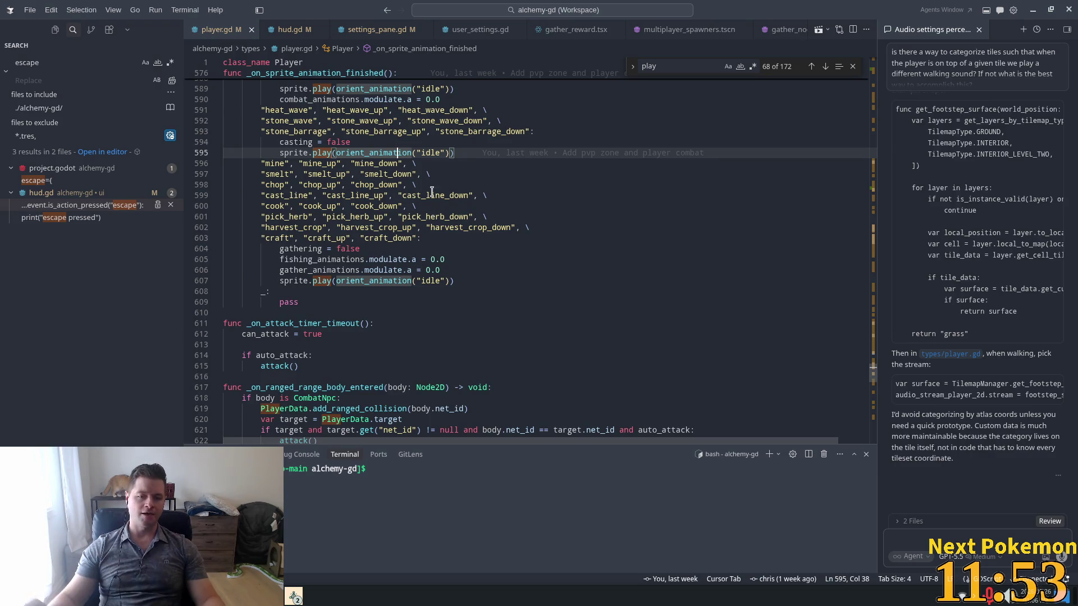
click(456, 270)
click(299, 239)
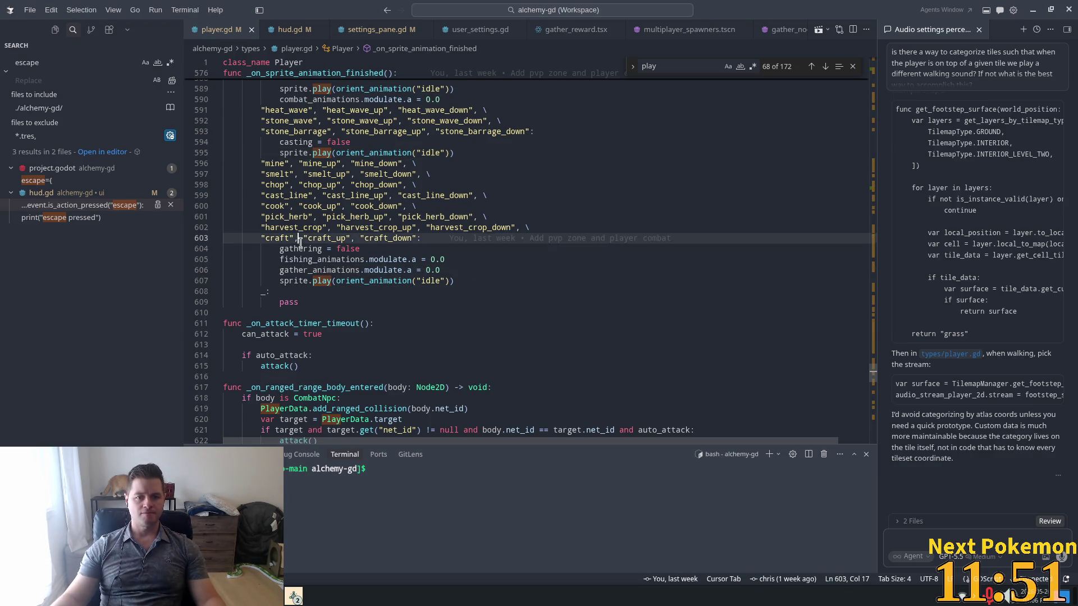
key(shift+Right)
scroll(301, 260, up, 6)
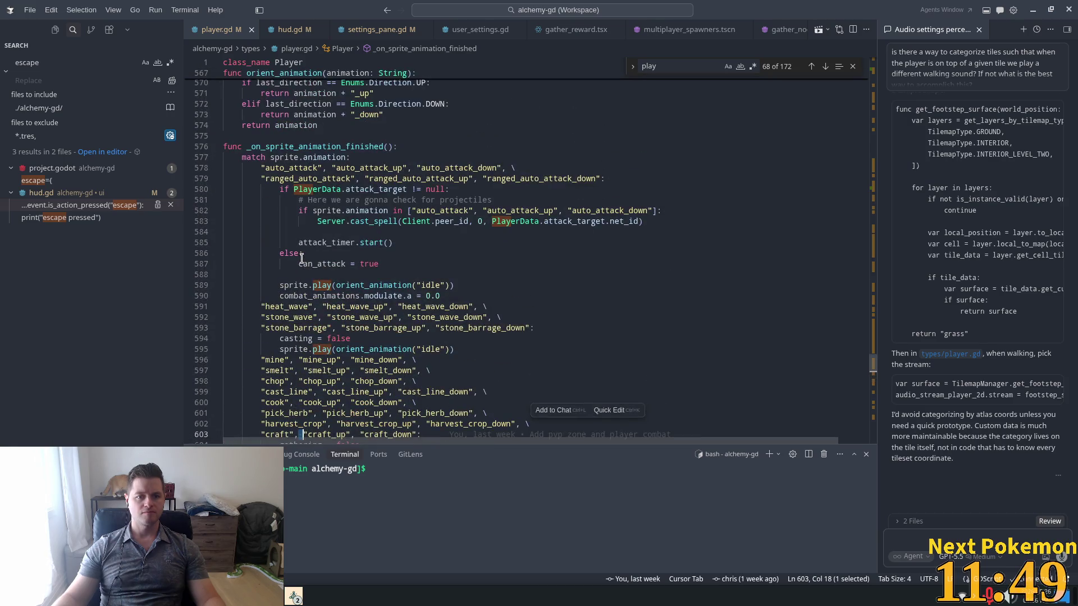
scroll(302, 258, down, 7)
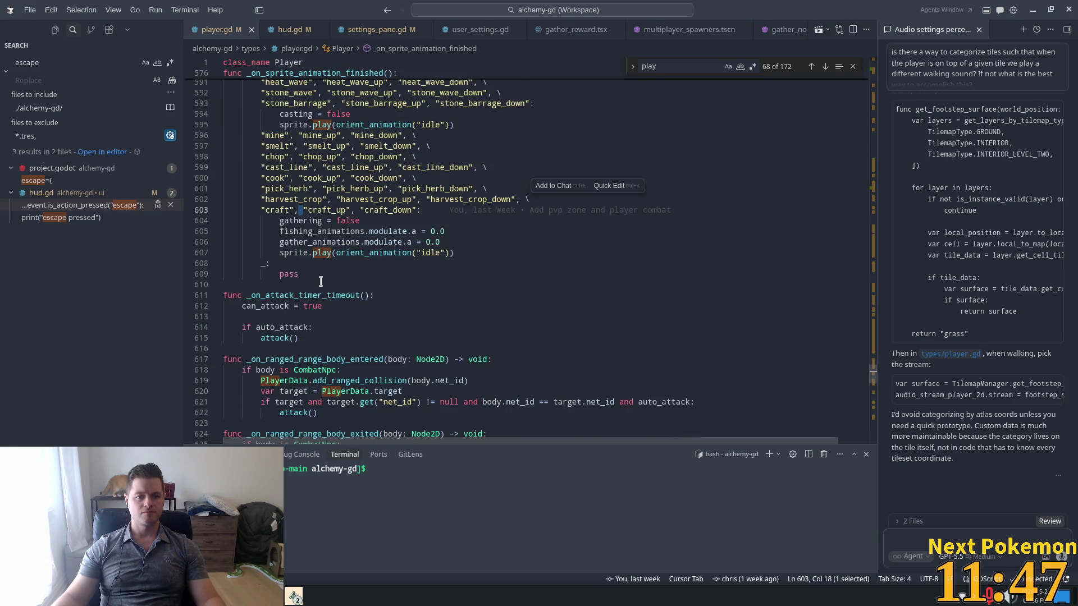
click(303, 282)
key(Return)
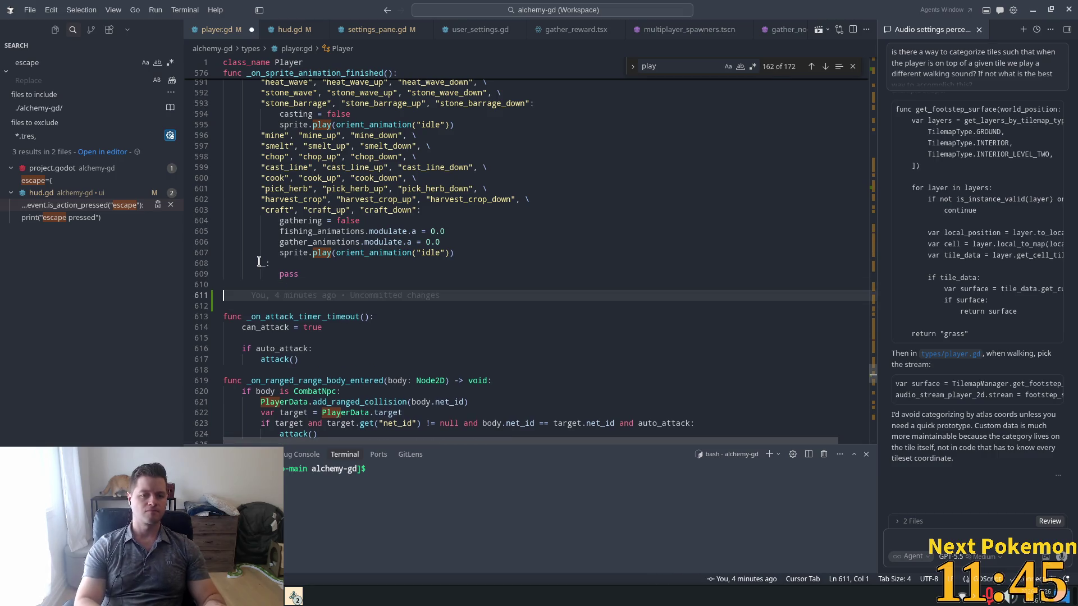
text(func hand)
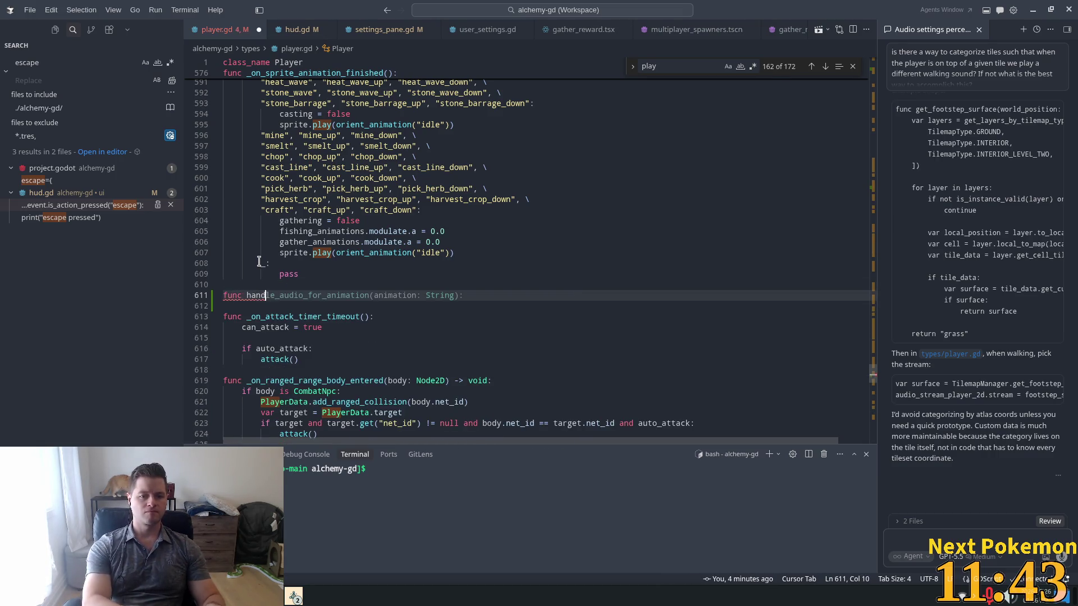
text(le_gath)
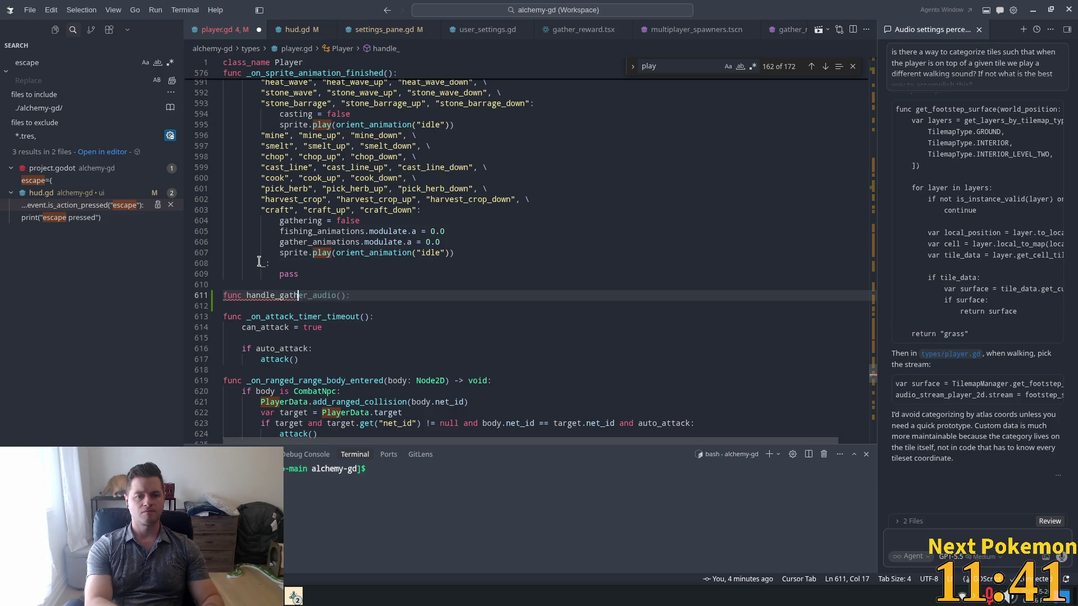
text(er_animation)
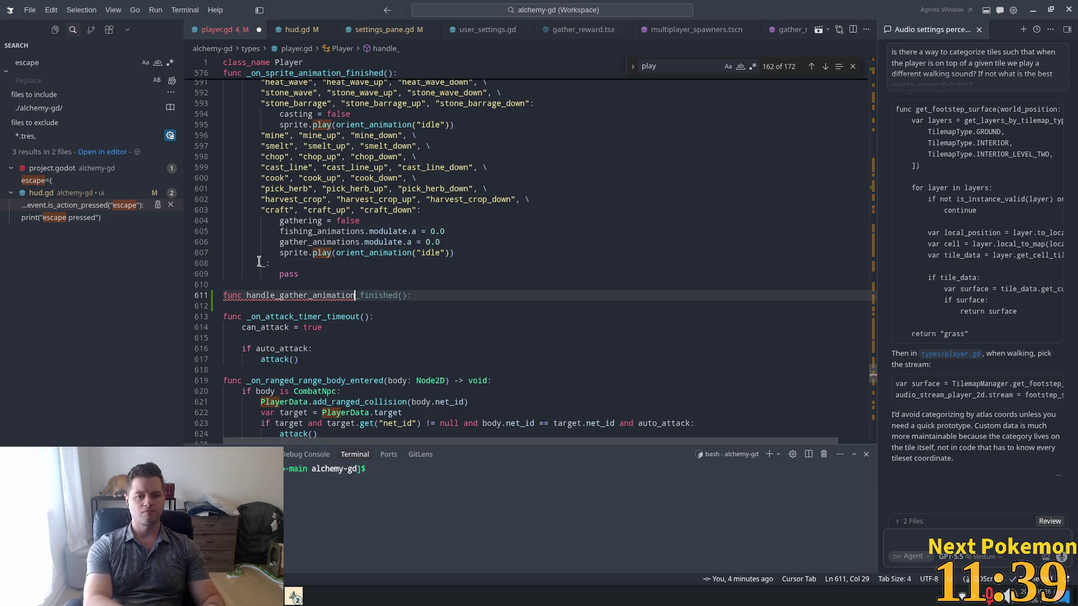
text(_finished())
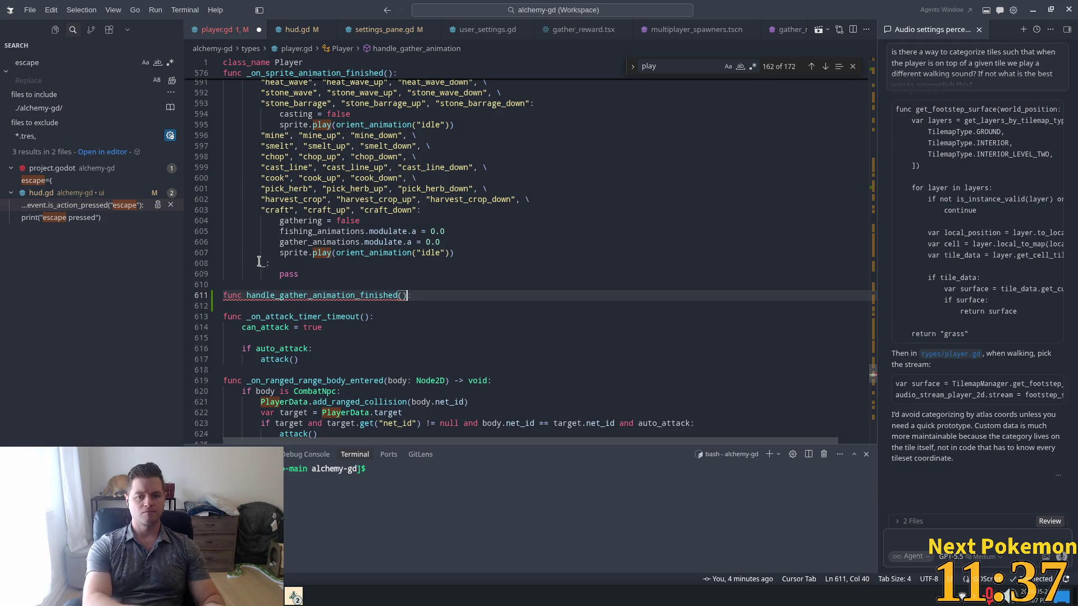
text(:)
key(Return)
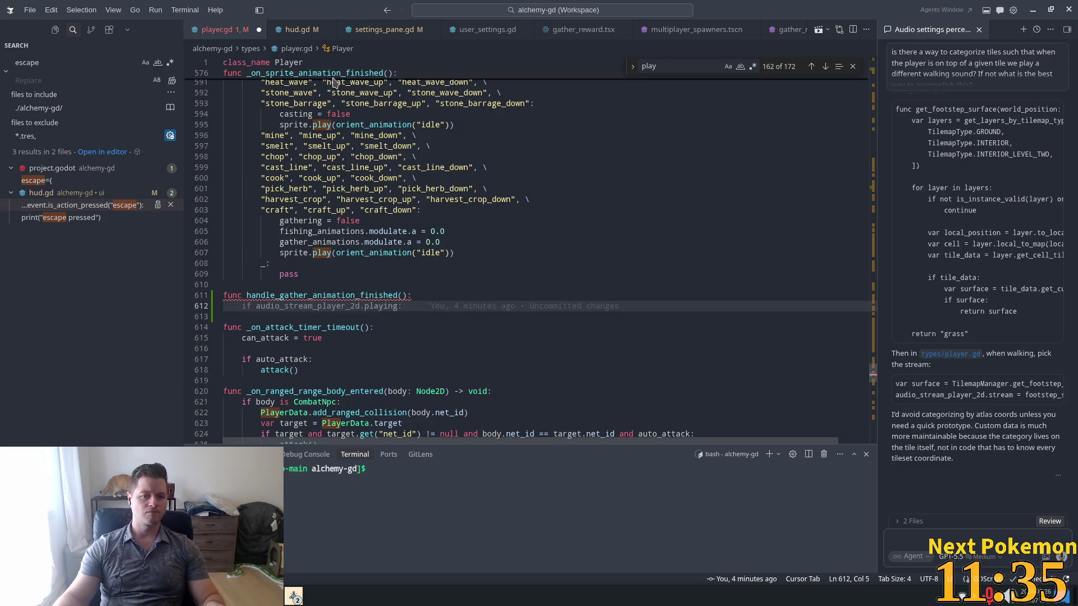
Replace the craft branch's reset code with handle_gather_animation_finished() and accept the suggested body.
drag(455, 254, 297, 222)
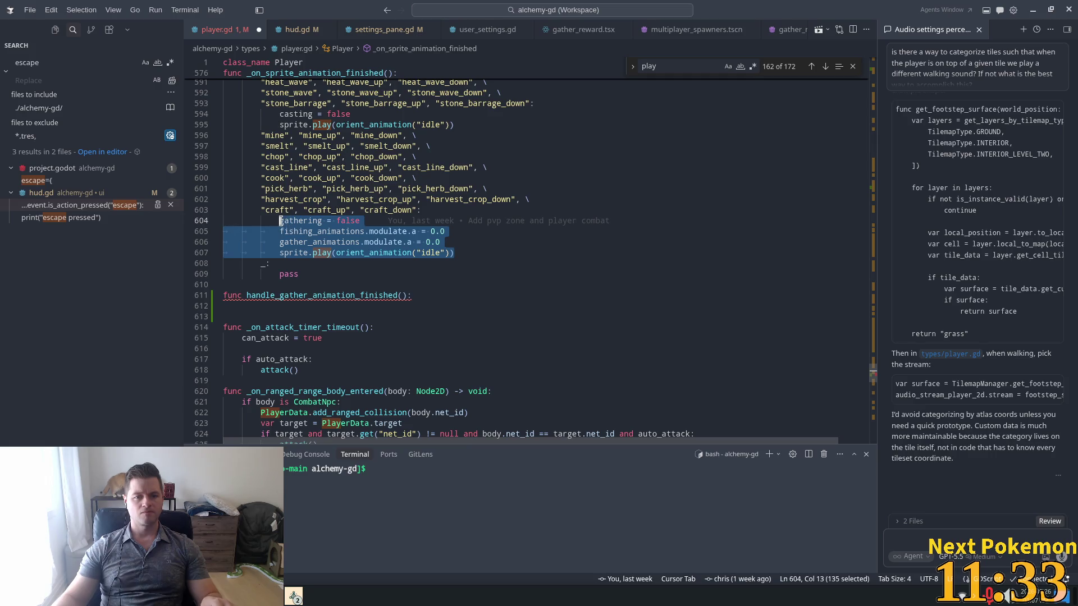
key(BackSpace)
text(handle_gather_animation_finished())
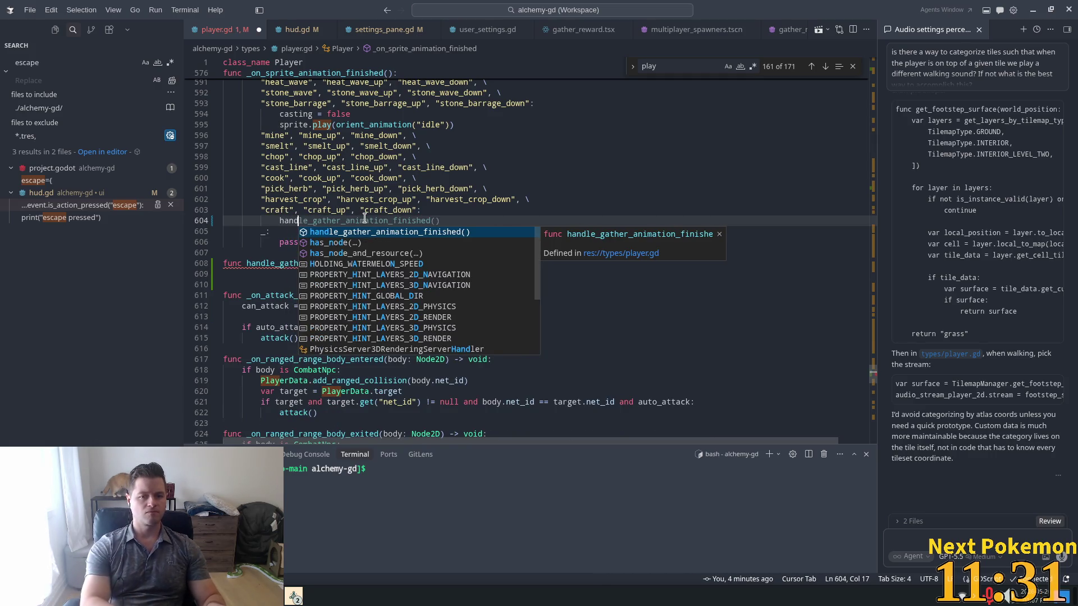
key(Tab)
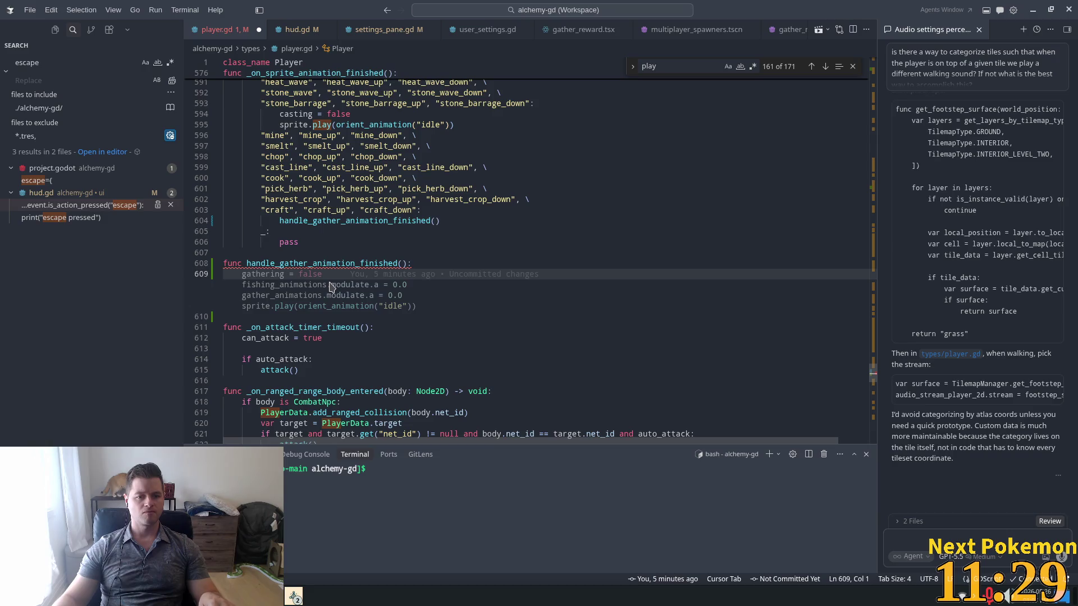
key(Tab)
Fix the new function body's indentation and save player.gd.
drag(416, 305, 251, 275)
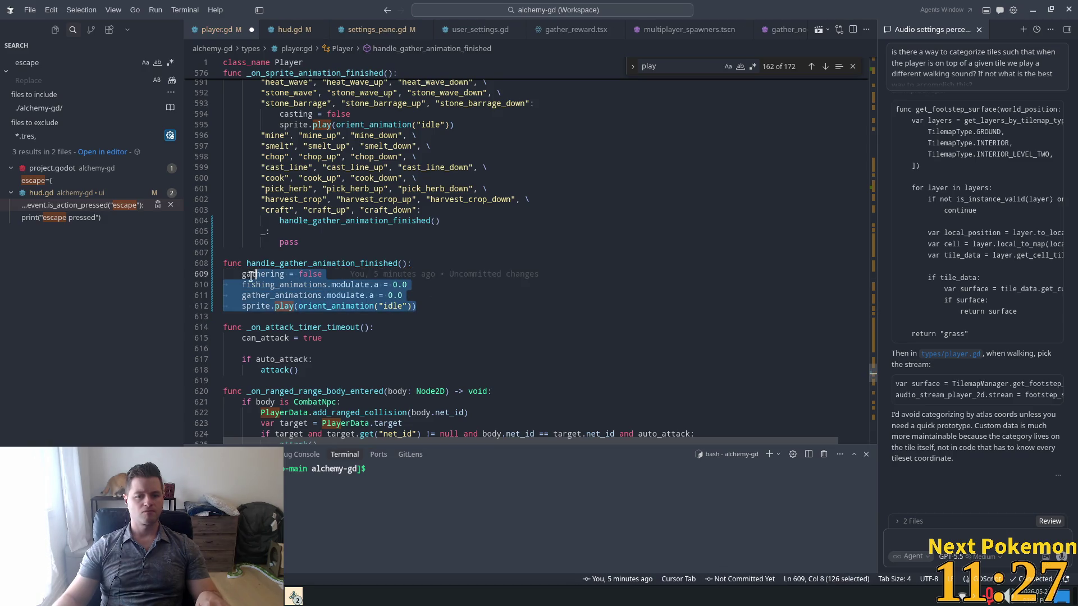
key(Tab)
drag(455, 306, 361, 295)
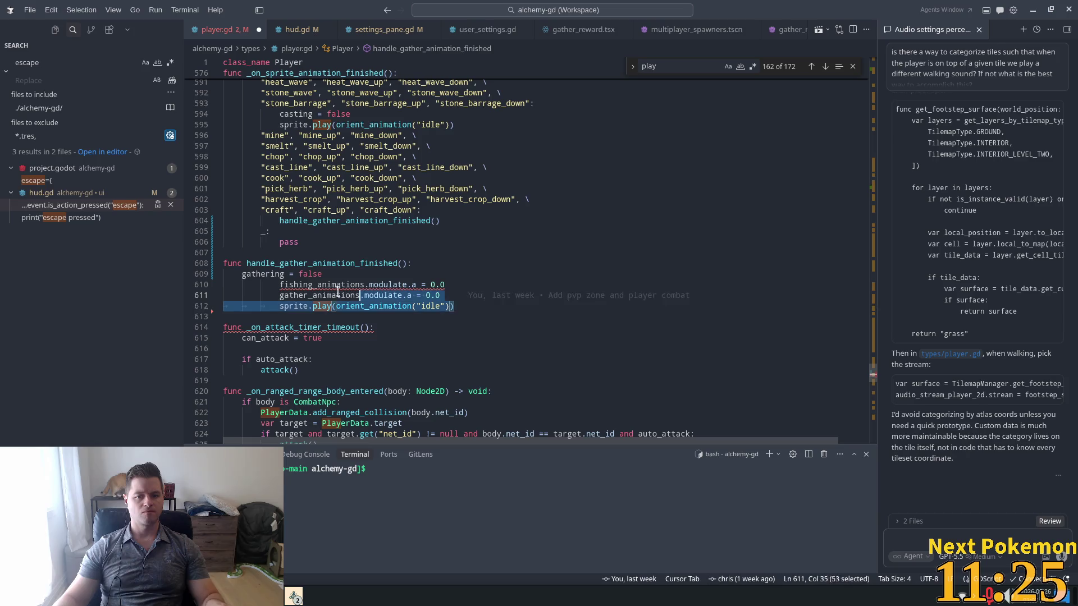
shift+click(280, 285)
key(shift+Tab)
key(shift+Tab)
click(446, 267)
key(ctrl+s)
click(424, 296)
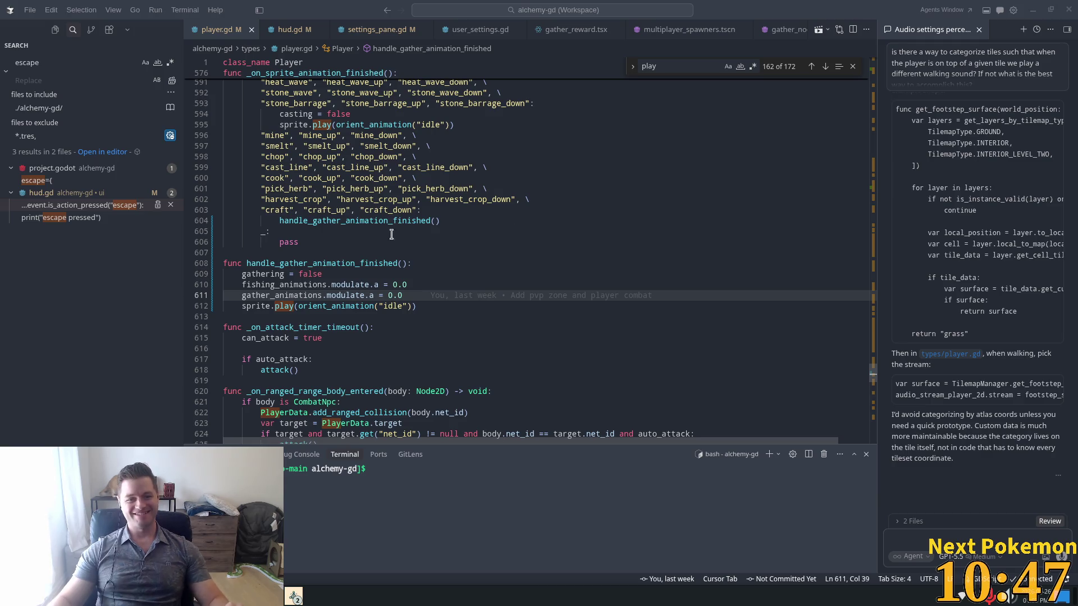
click(286, 231)
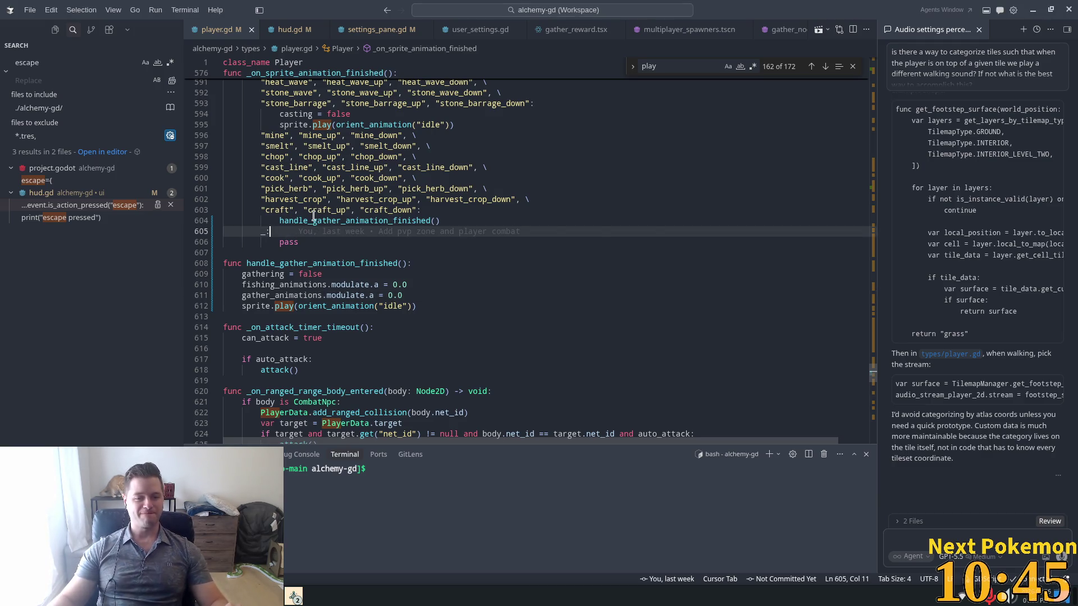
click(388, 210)
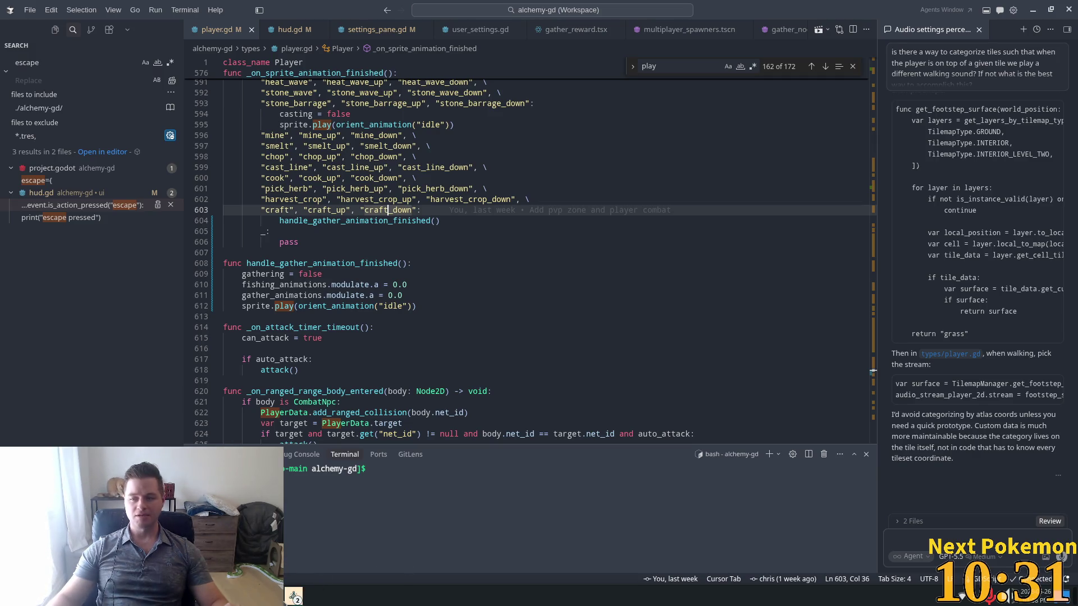
click(294, 596)
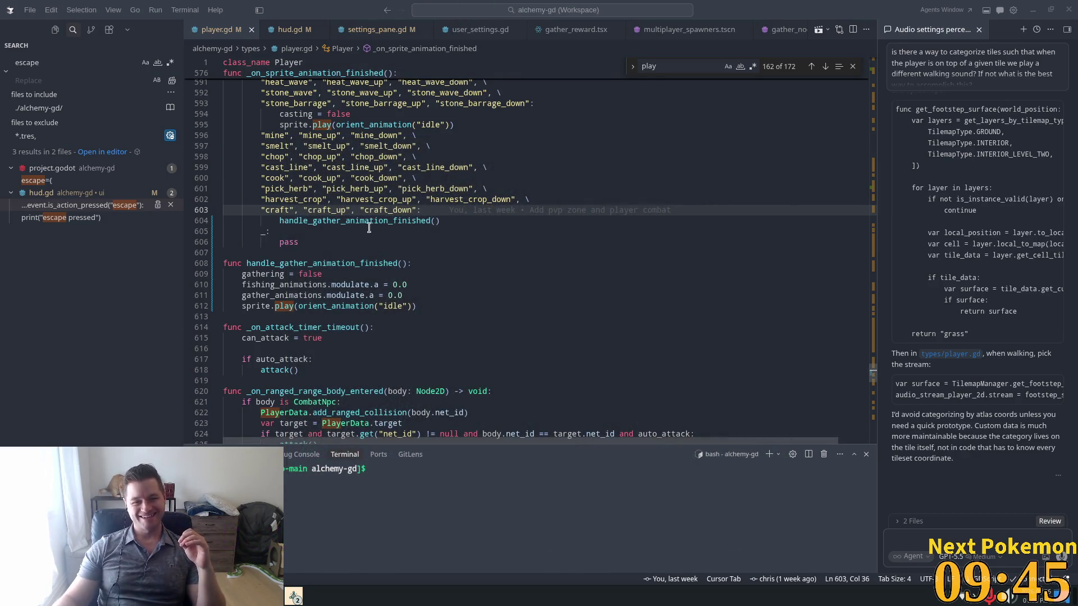
scroll(342, 240, up, 2)
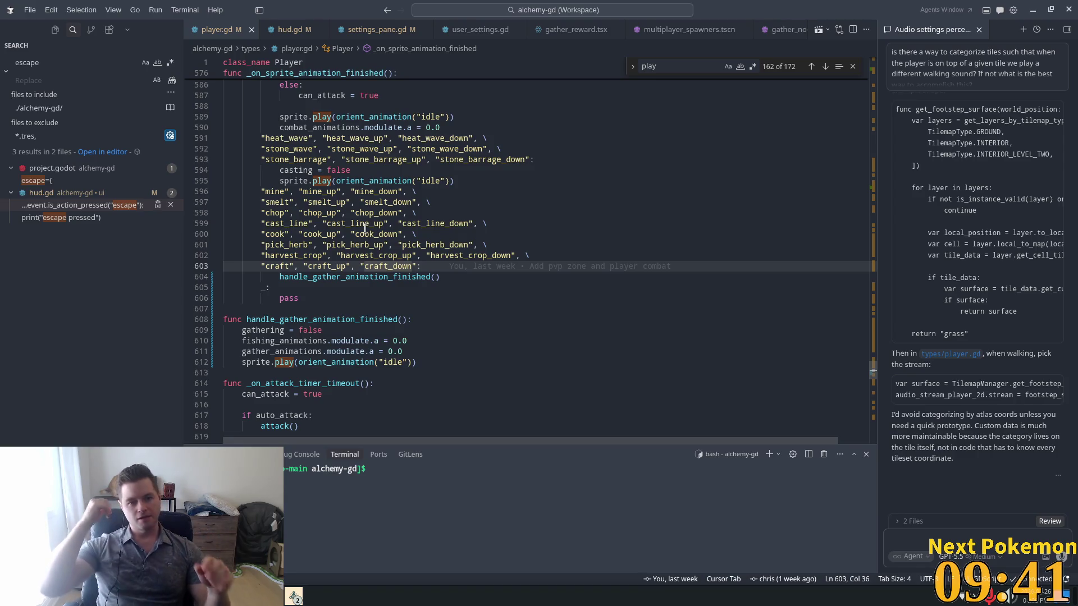
Move the chop line above the mine line and end it with a colon instead of a backslash.
scroll(392, 220, up, 4)
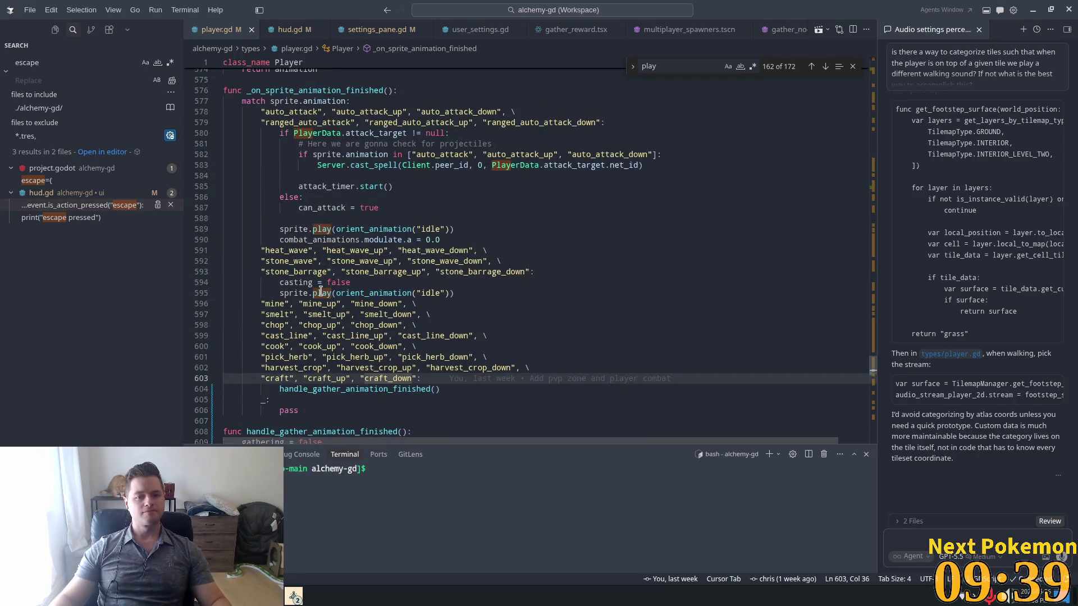
click(289, 272)
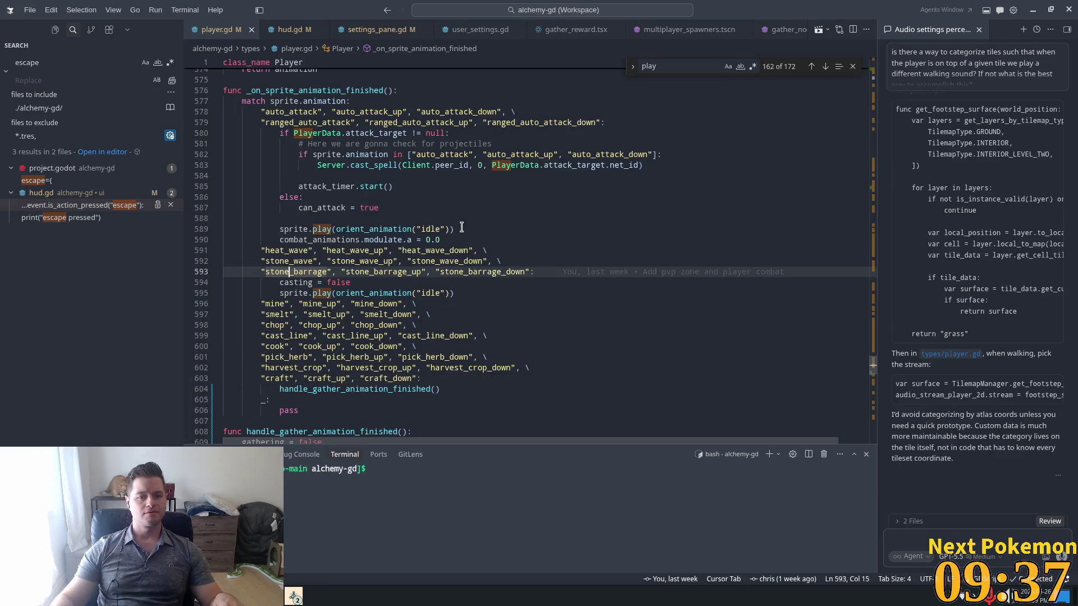
click(466, 294)
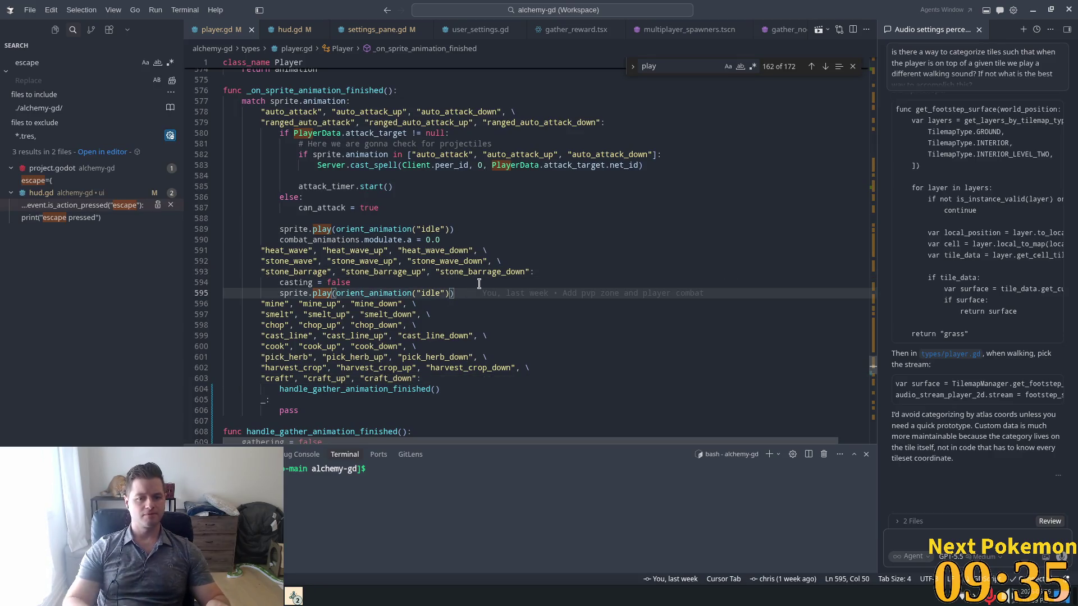
key(Return)
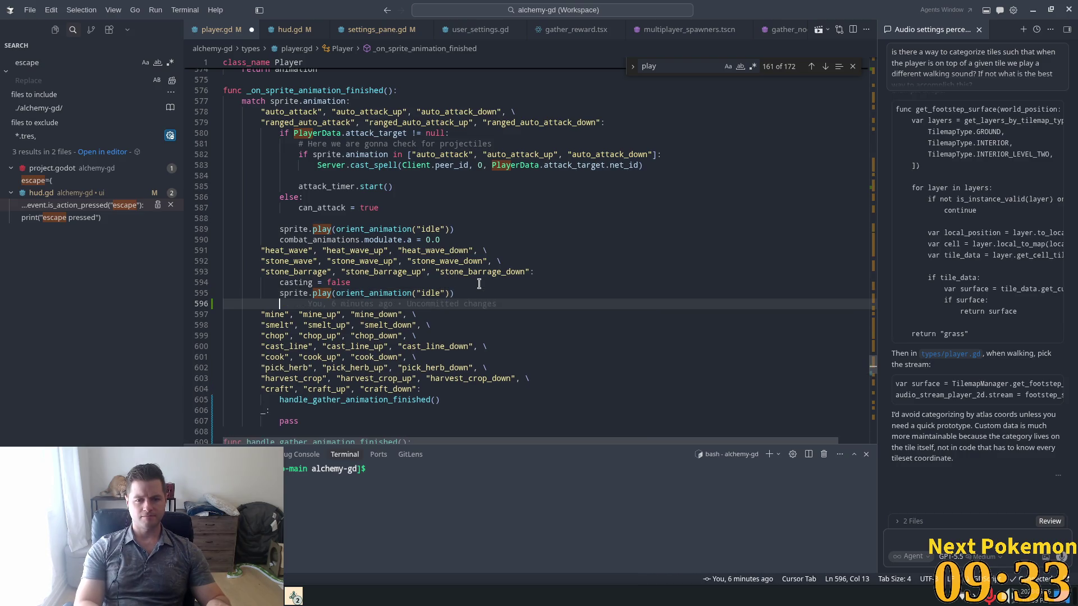
key(BackSpace)
key(BackSpace)
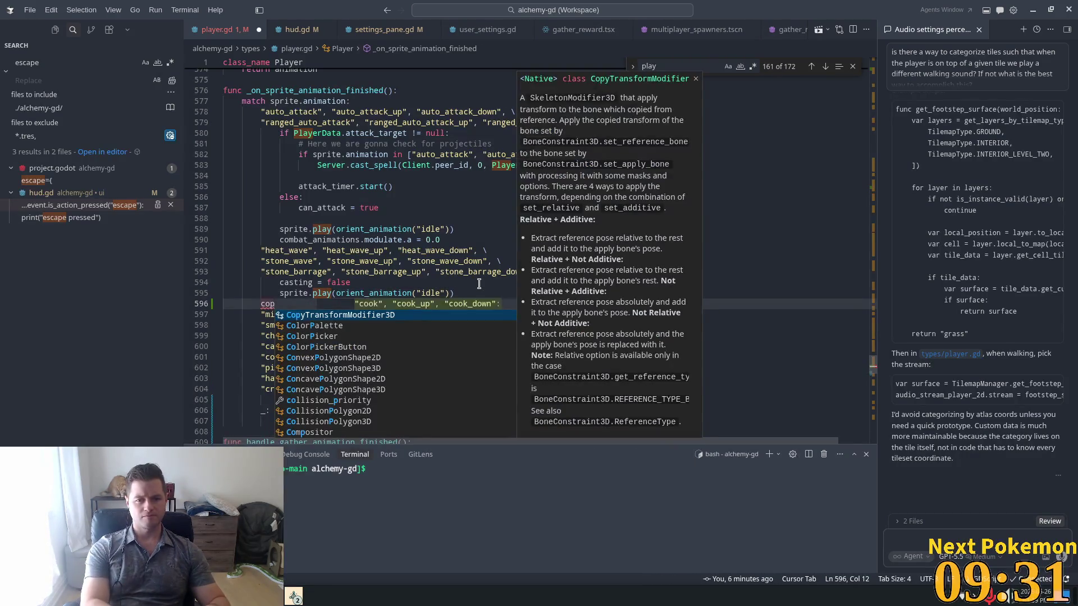
key(BackSpace)
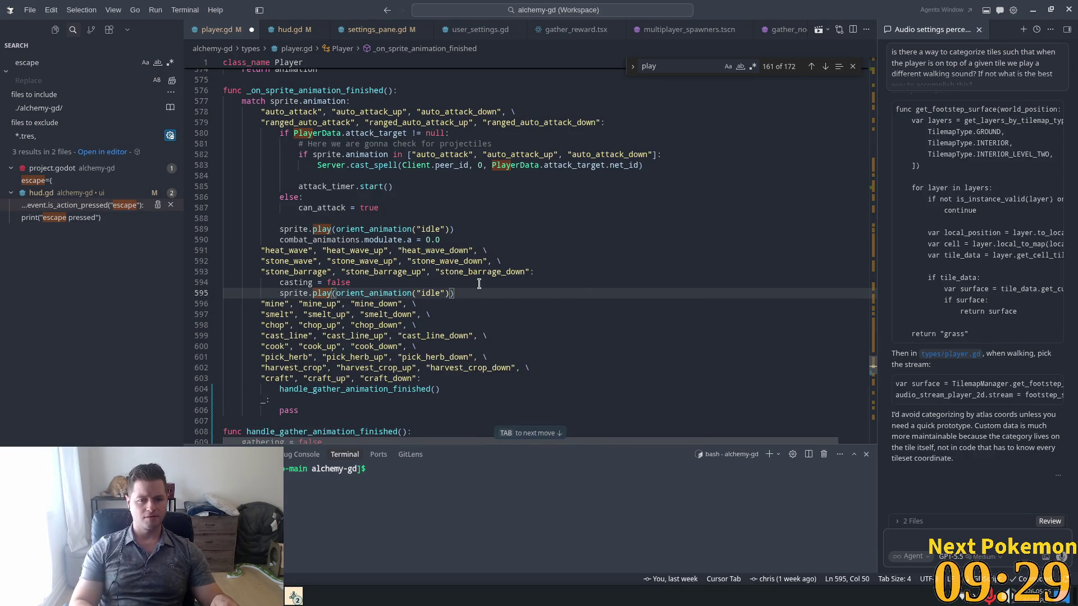
key(Down)
key(Down)
key(Down)
key(alt+Up)
key(alt+Up)
key(BackSpace)
key(BackSpace)
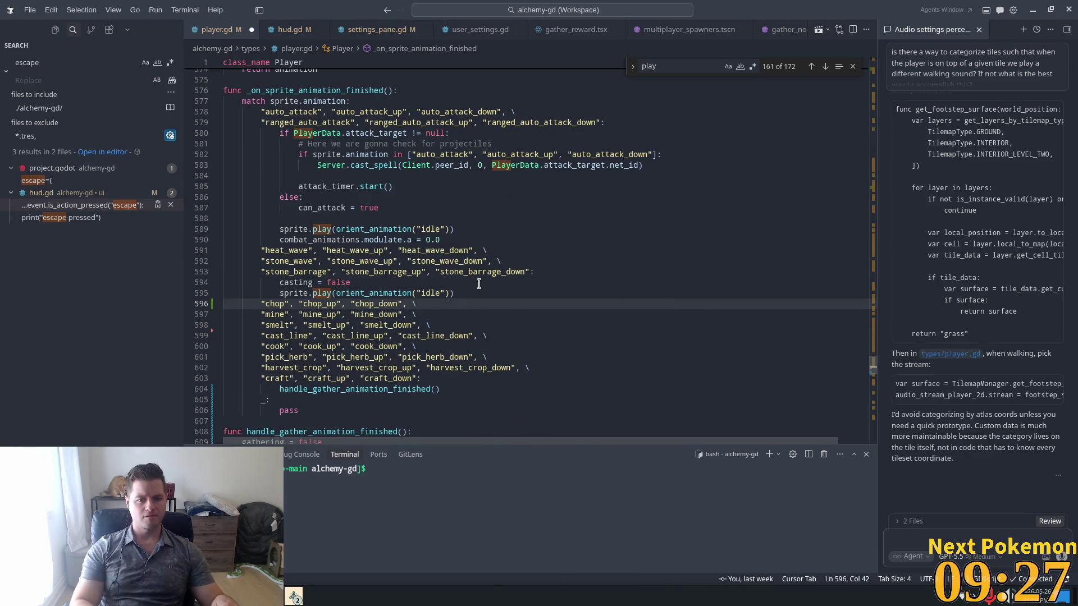
text(:)
Give the chop branch a body that calls handle_gather_animation_finished().
key(Return)
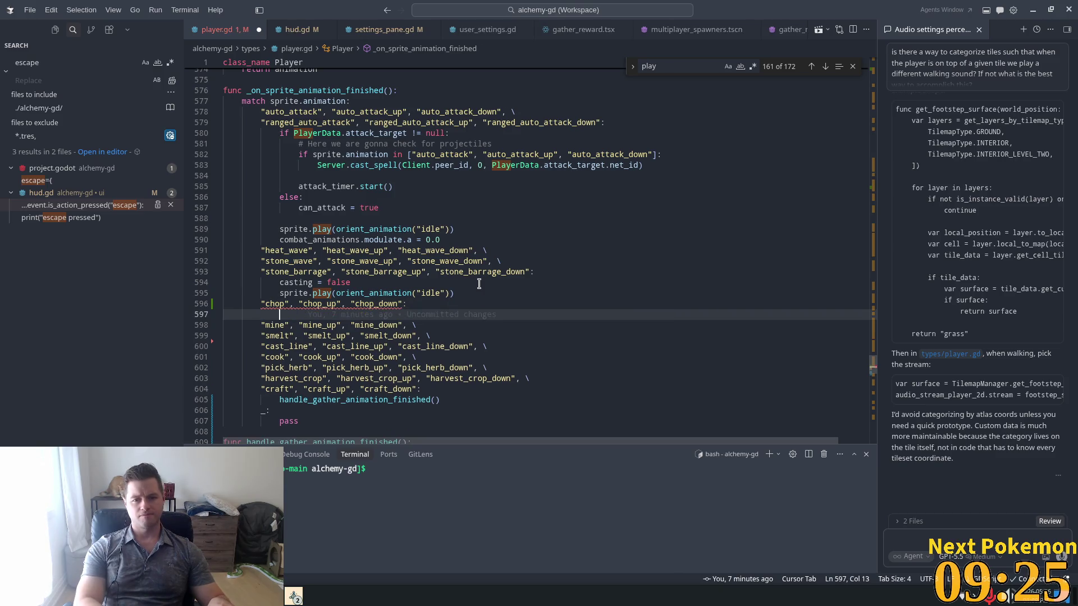
key(Tab)
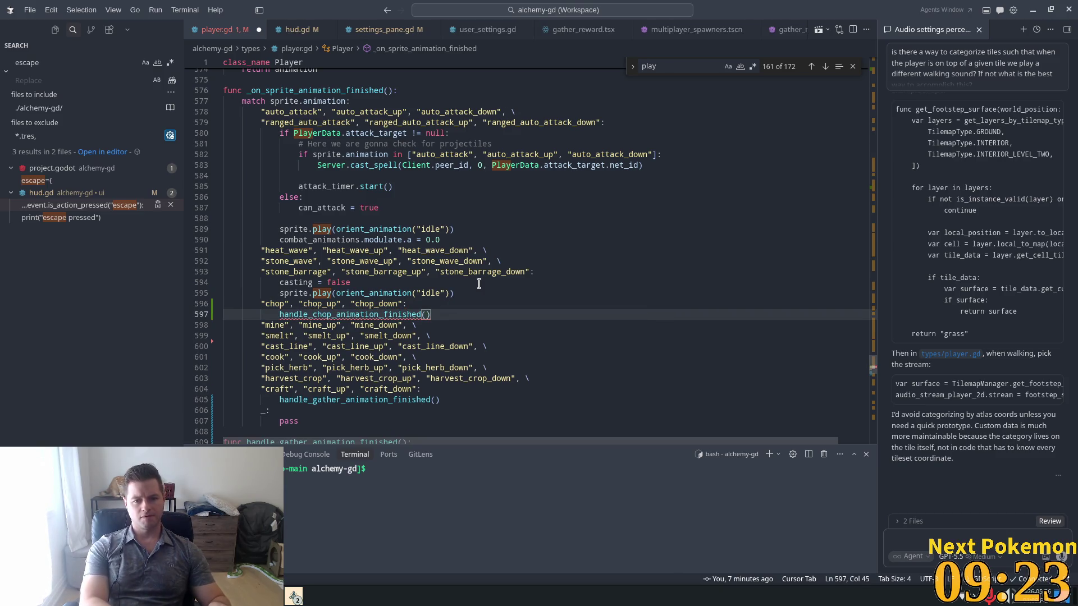
scroll(447, 290, down, 2)
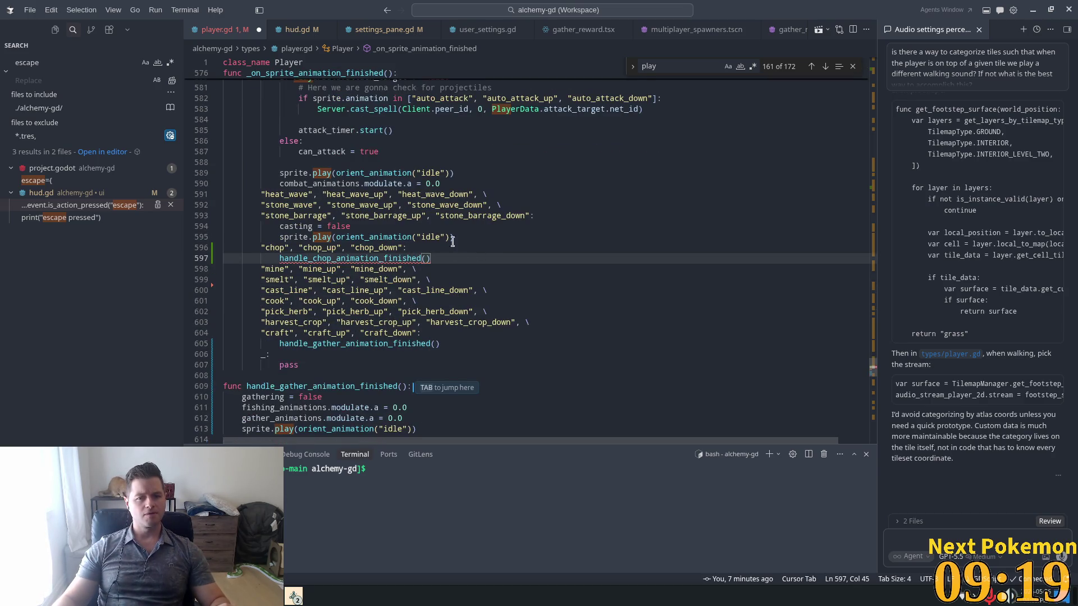
mouse_move(374, 258)
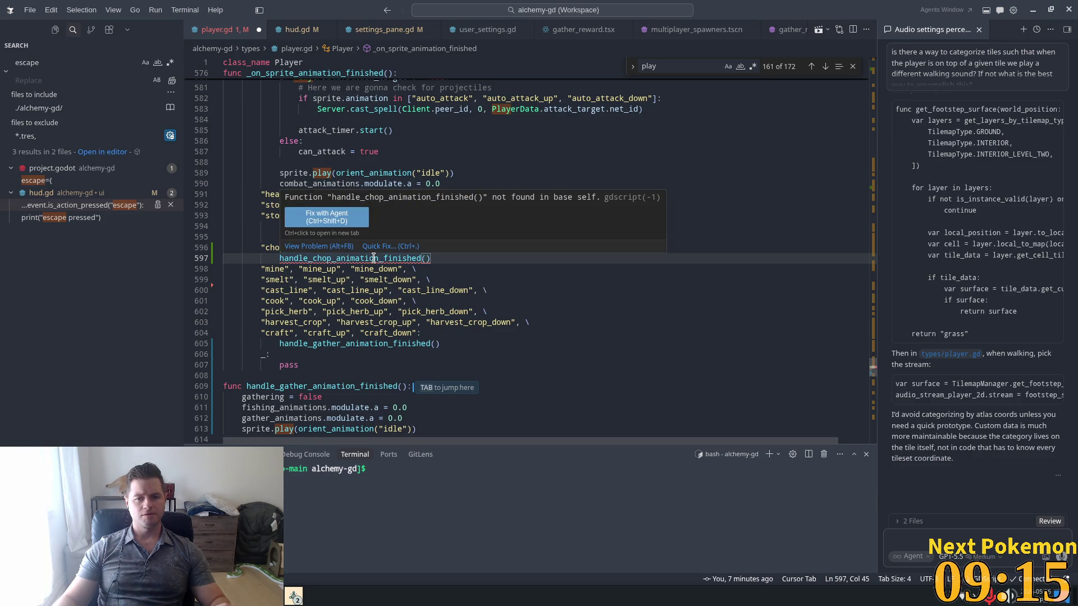
double_click(362, 386)
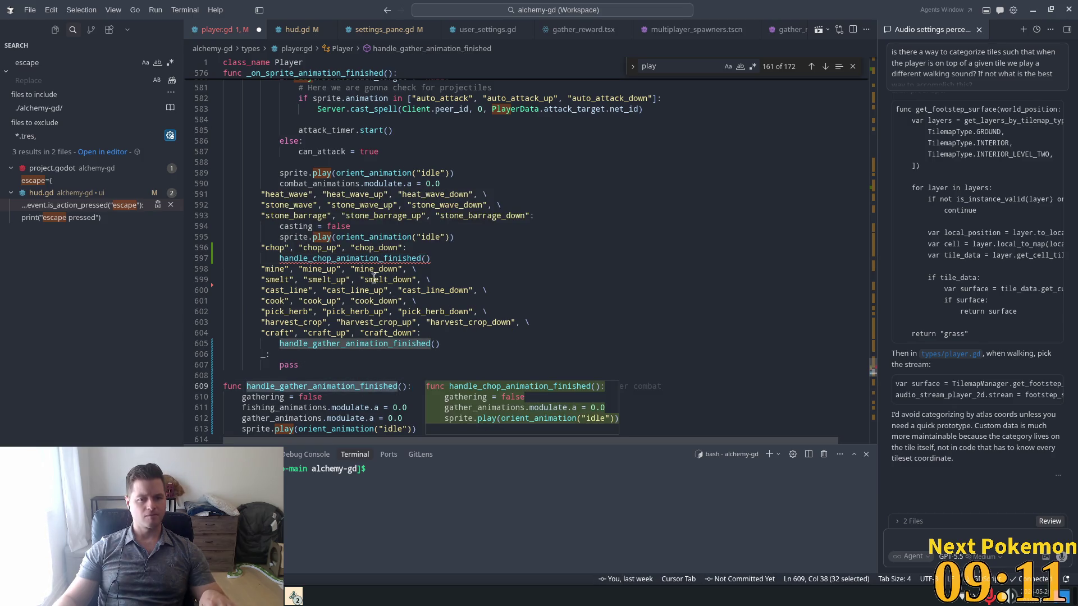
click(412, 258)
key(Tab)
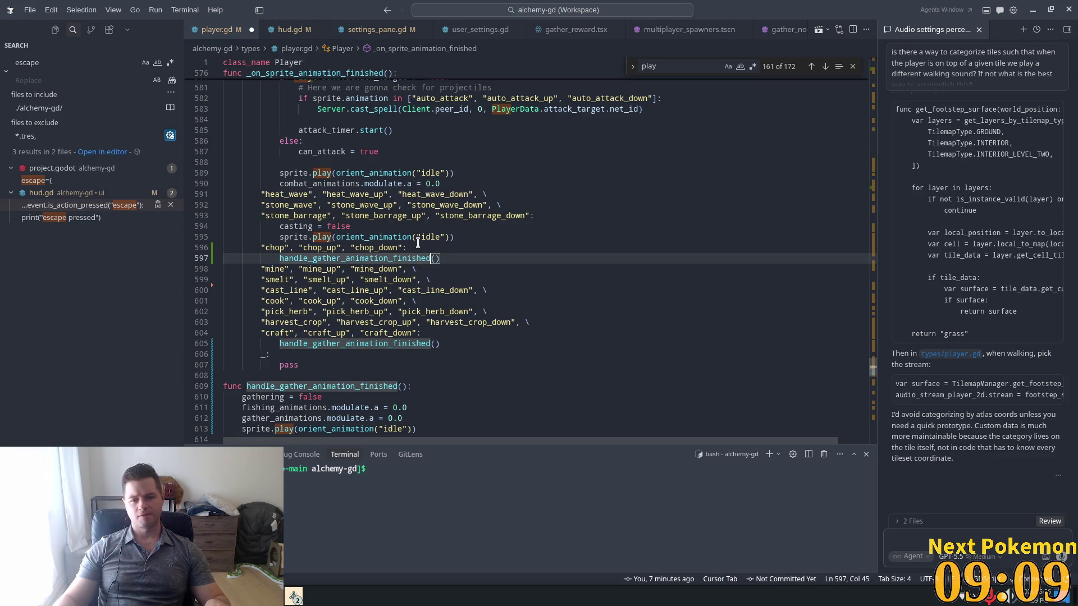
click(417, 242)
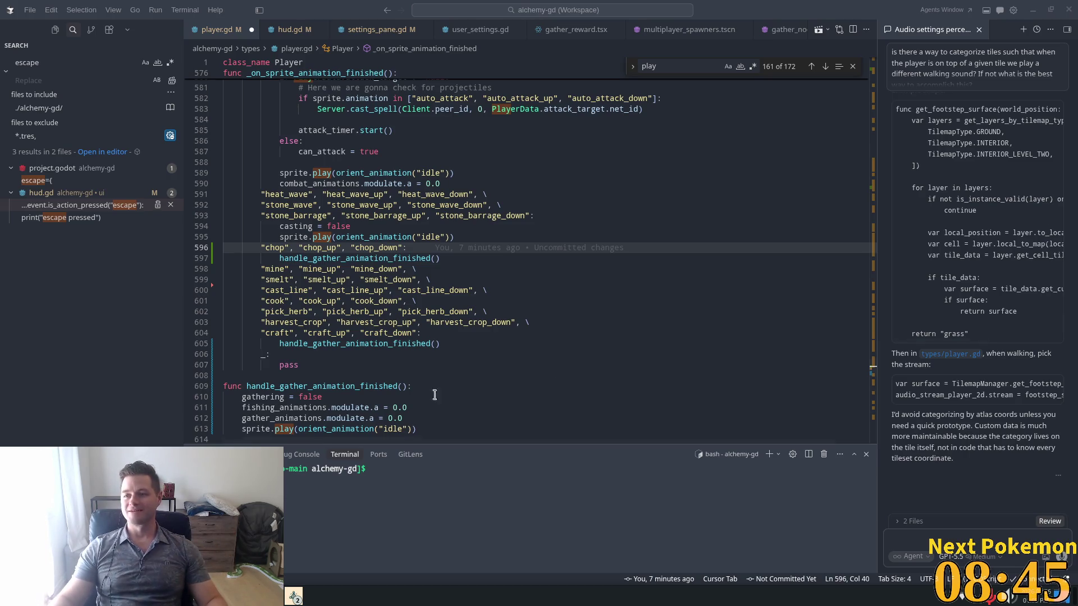
Review the harvest_crop, stone_barrage and chop animation lines, then return to the Godot editor.
click(362, 322)
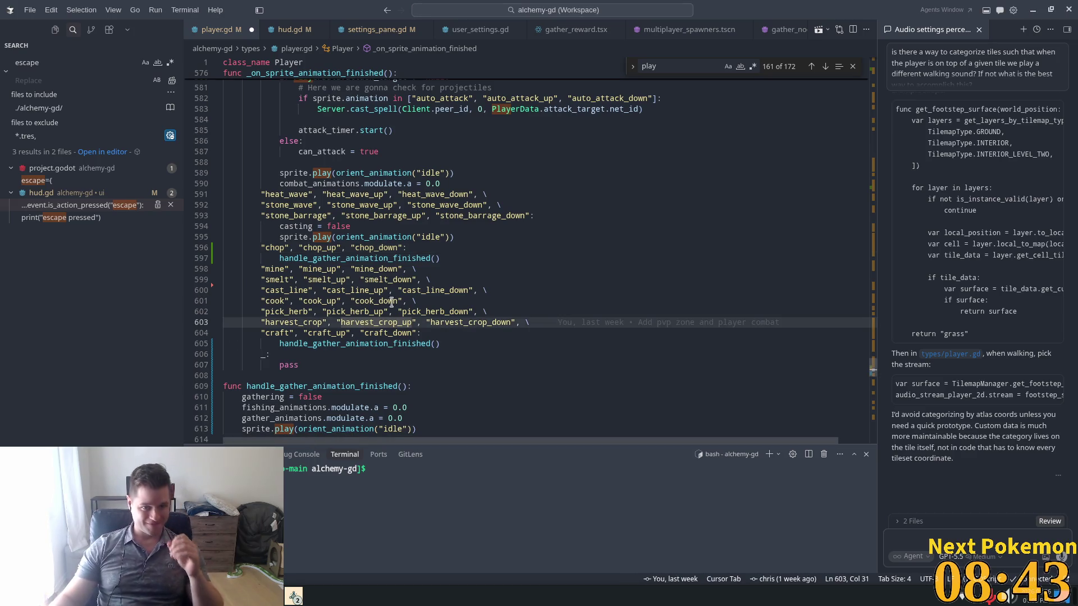
click(465, 241)
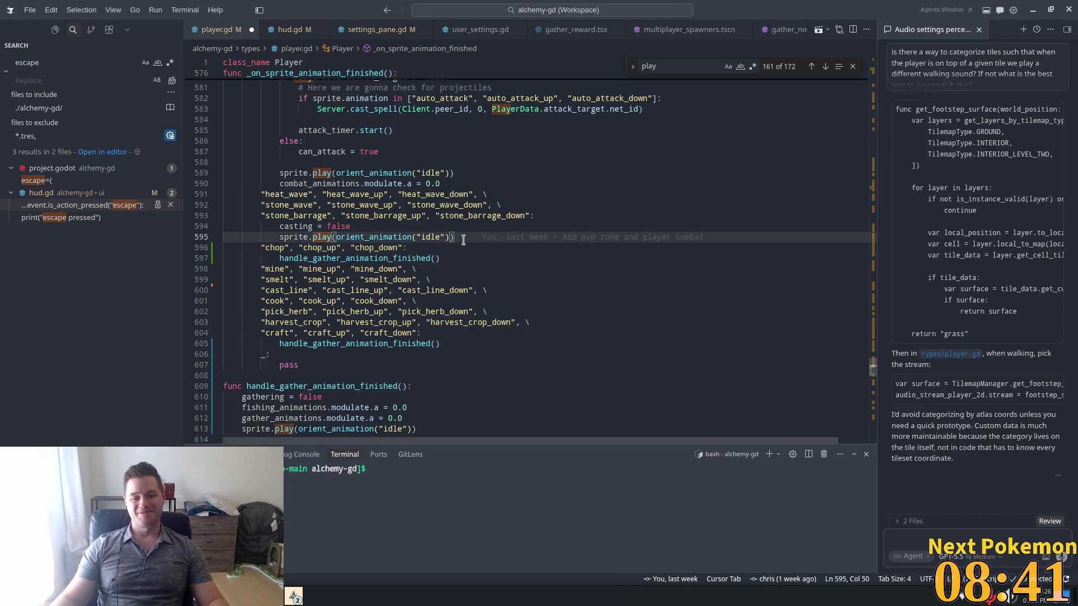
click(452, 251)
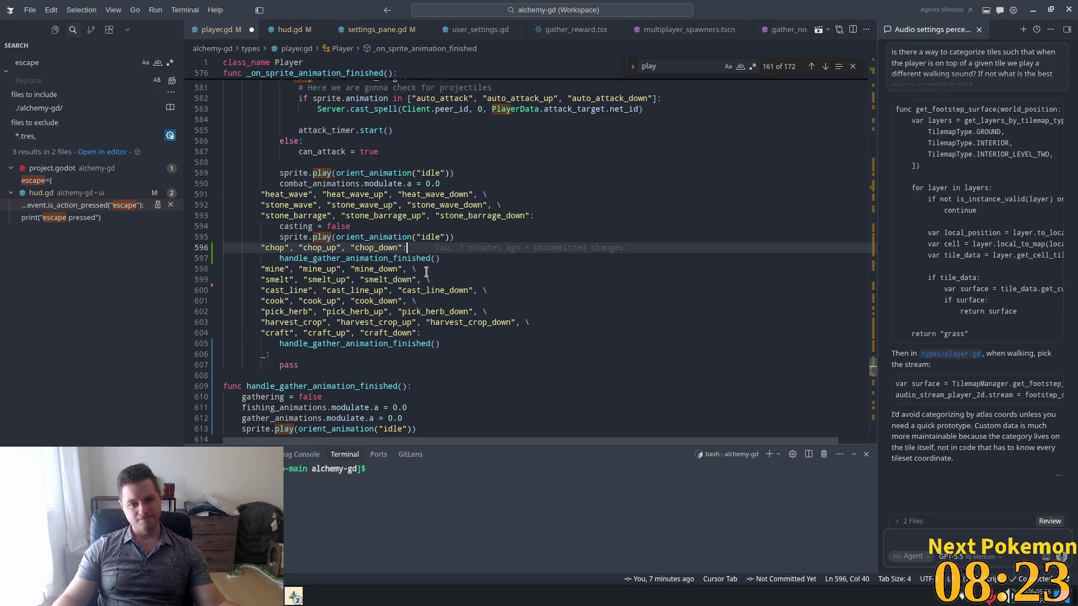
click(358, 247)
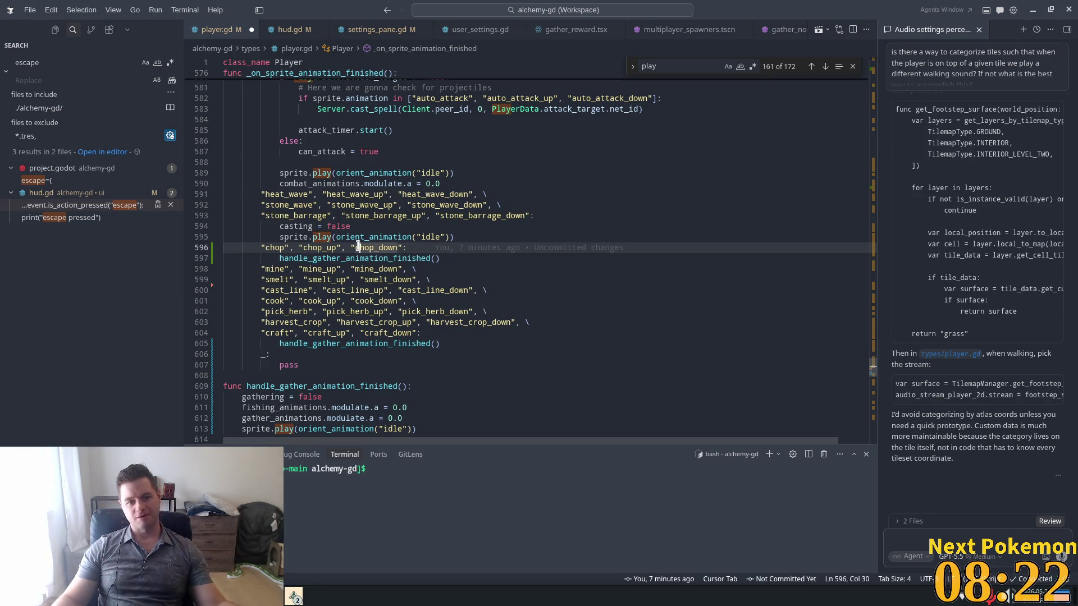
click(305, 247)
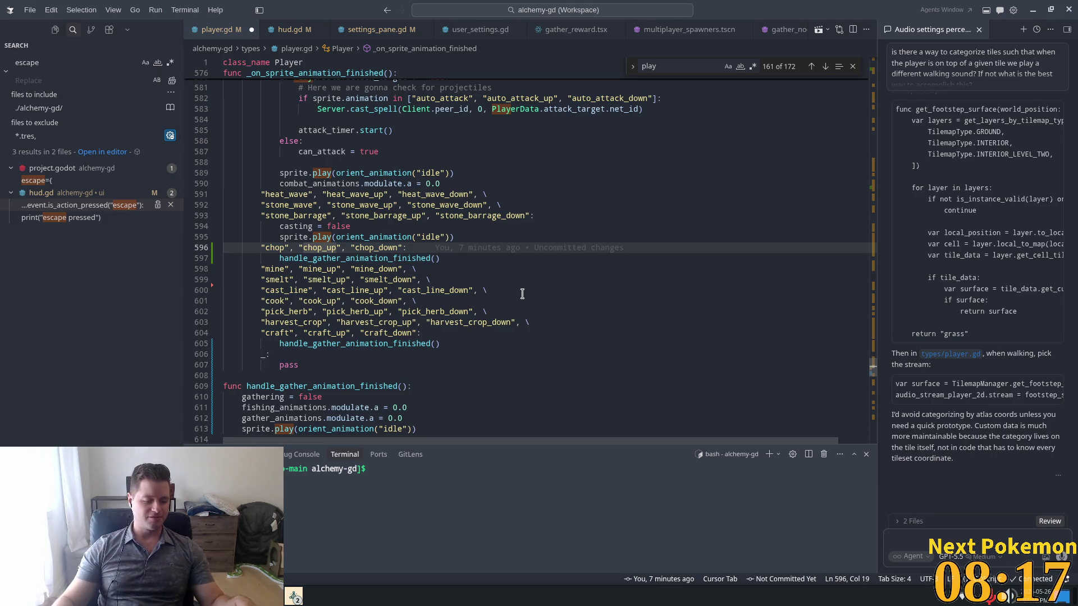
key(alt+Tab)
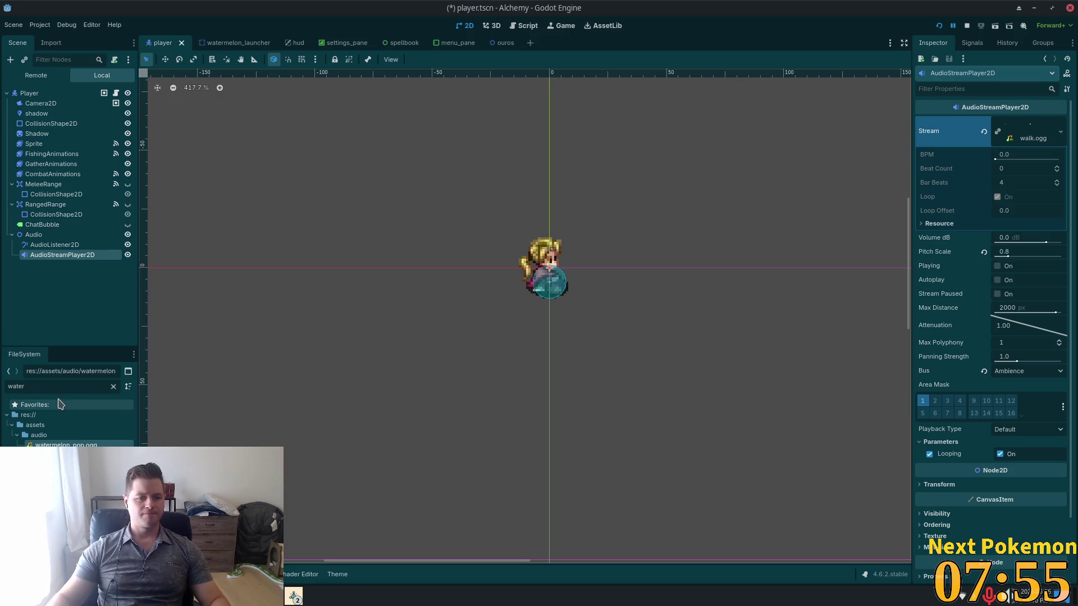
Clear the FileSystem filter, collapse assets and audio, and expand the autoload folder.
click(114, 386)
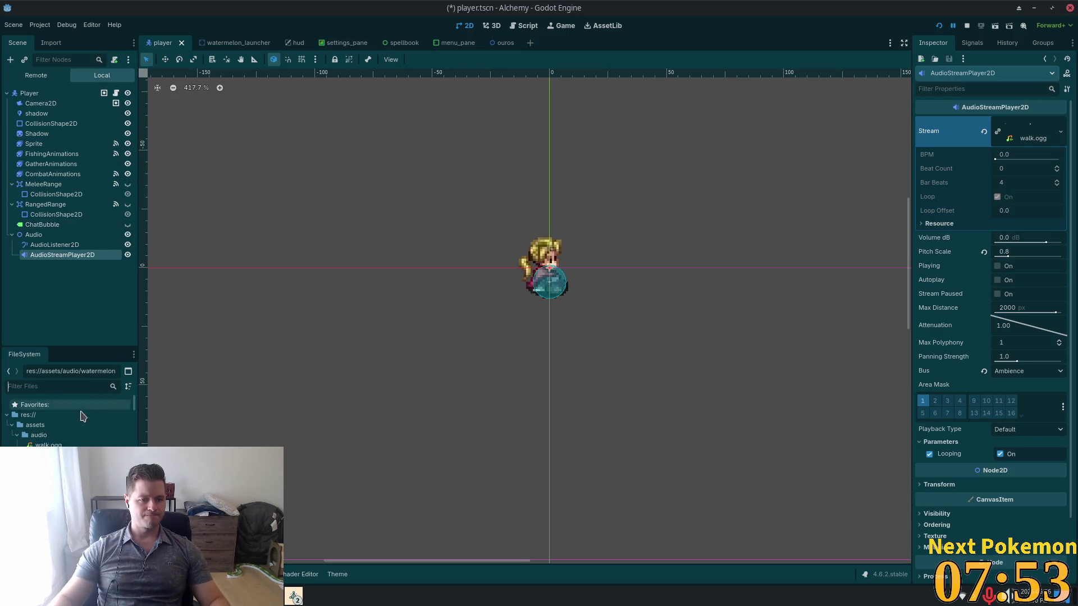
click(17, 435)
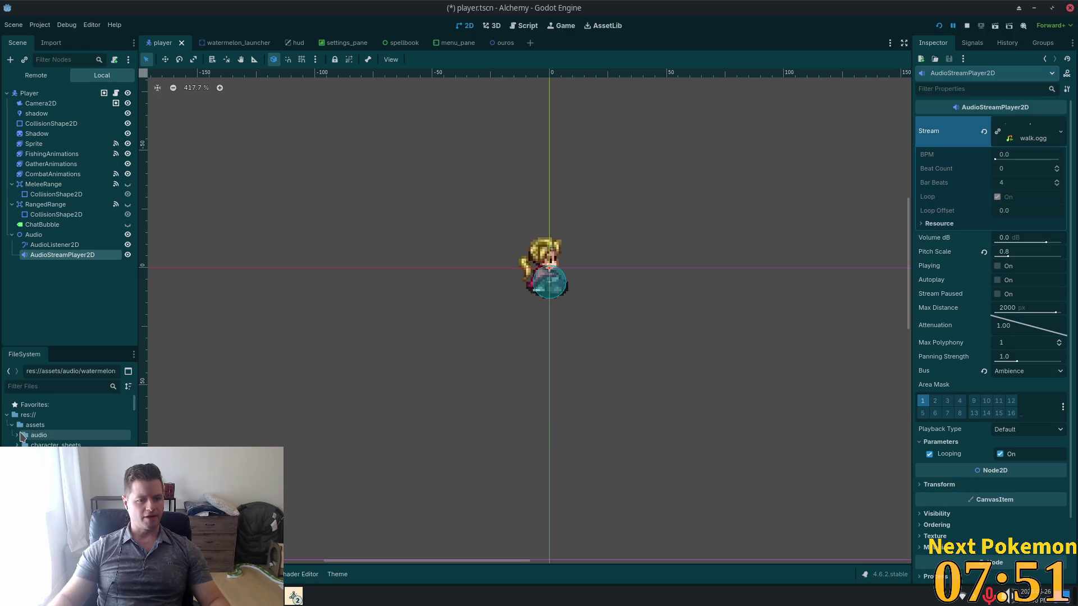
click(12, 424)
click(23, 435)
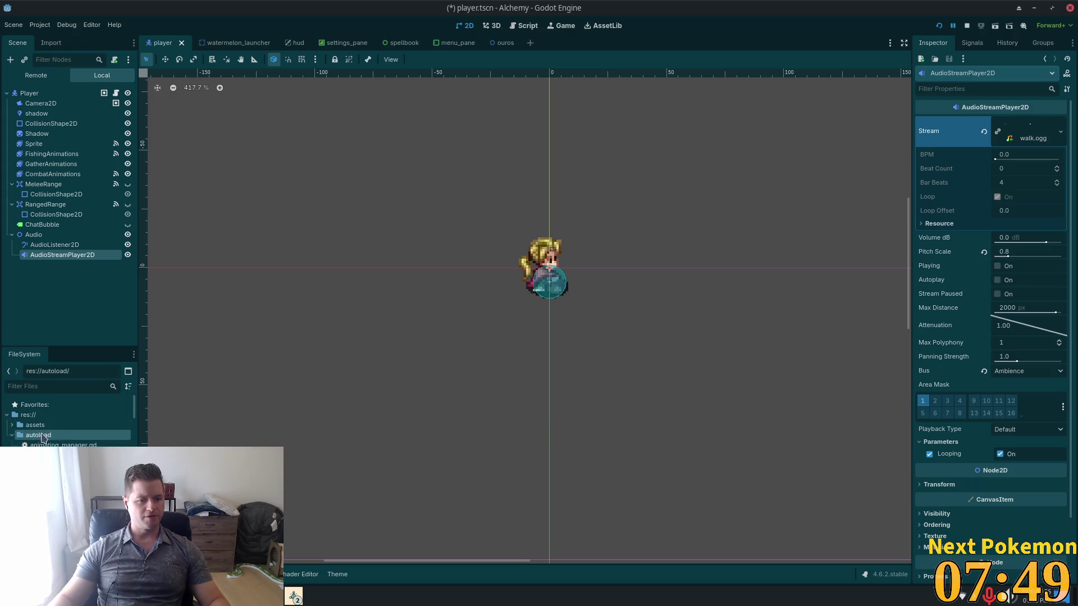
scroll(67, 421, down, 3)
scroll(67, 421, up, 2)
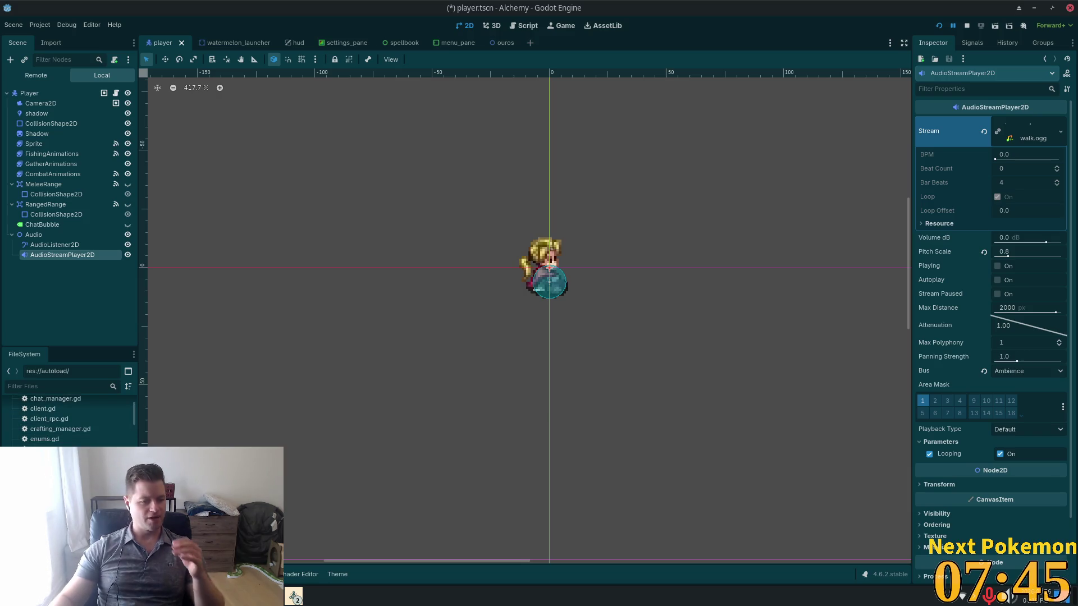
scroll(68, 421, up, 2)
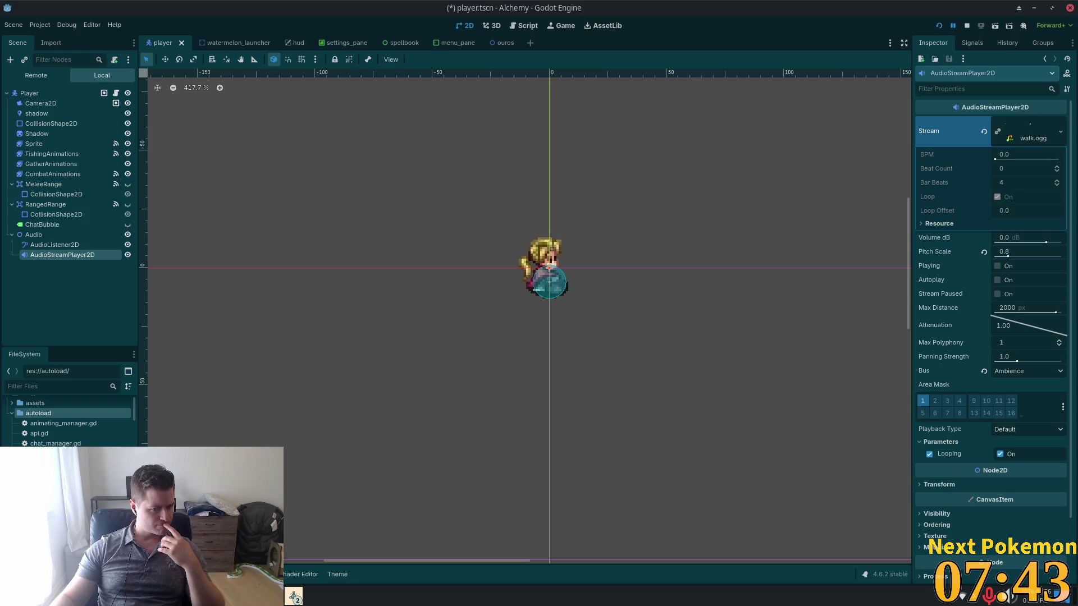
scroll(67, 421, down, 3)
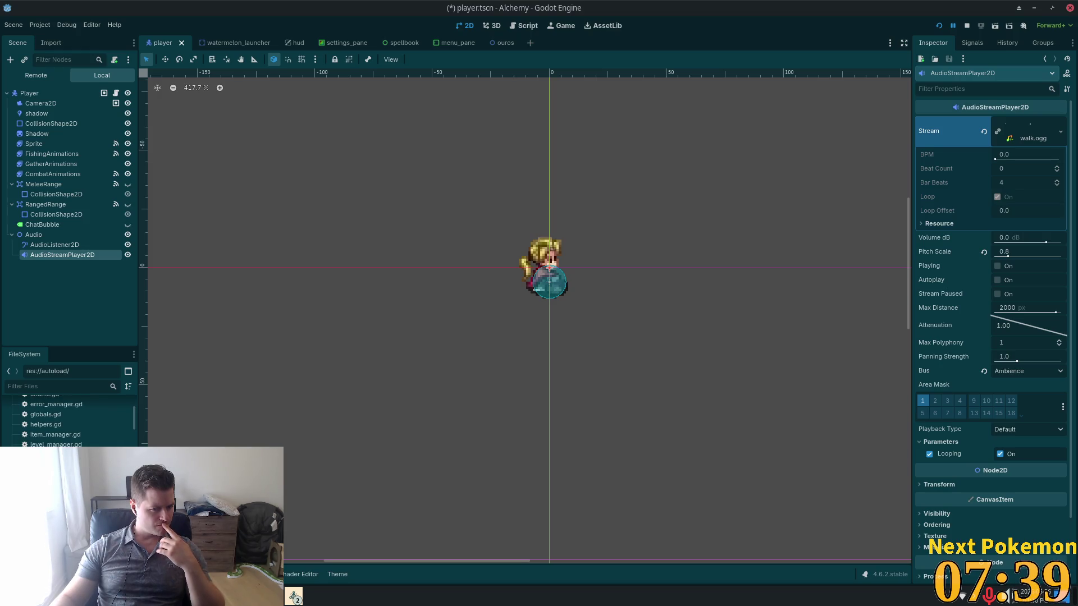
scroll(67, 421, down, 1)
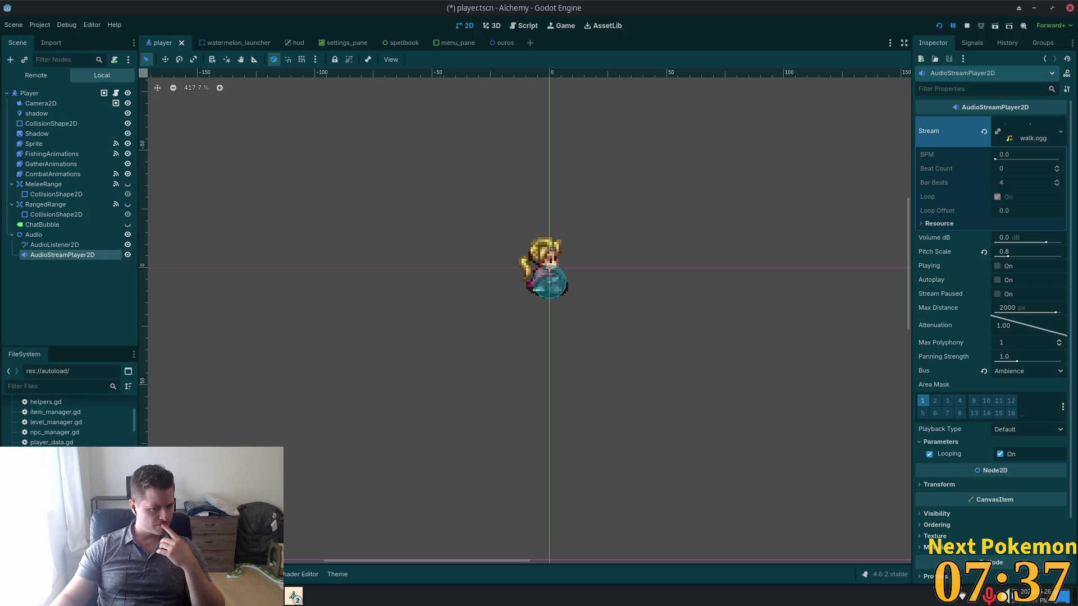
scroll(47, 419, up, 3)
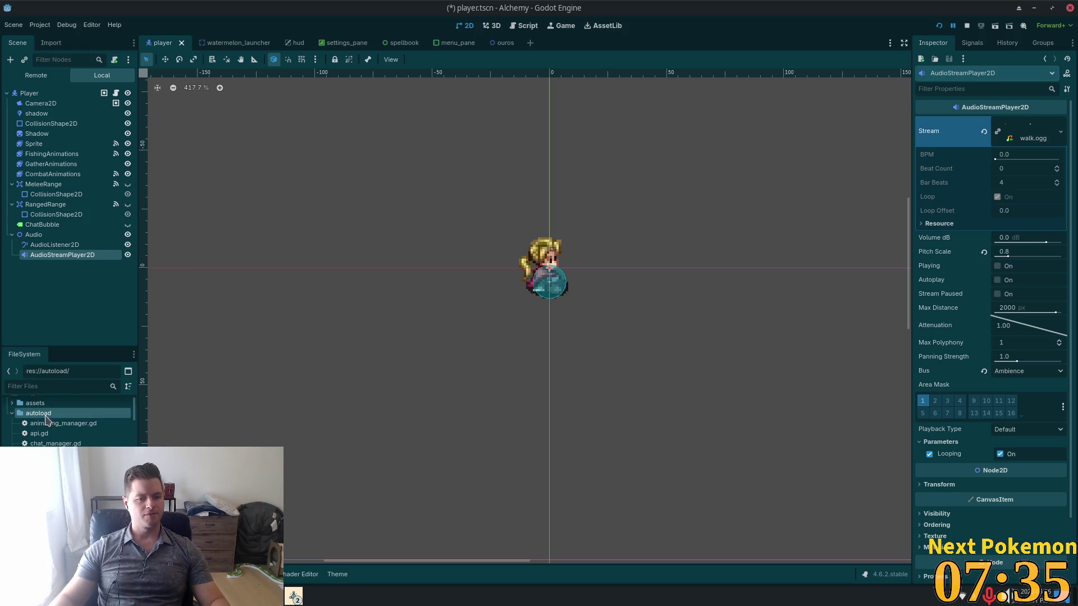
Create a new script sound_effect_manager.gd in the autoload folder.
right_click(46, 418)
mouse_move(152, 422)
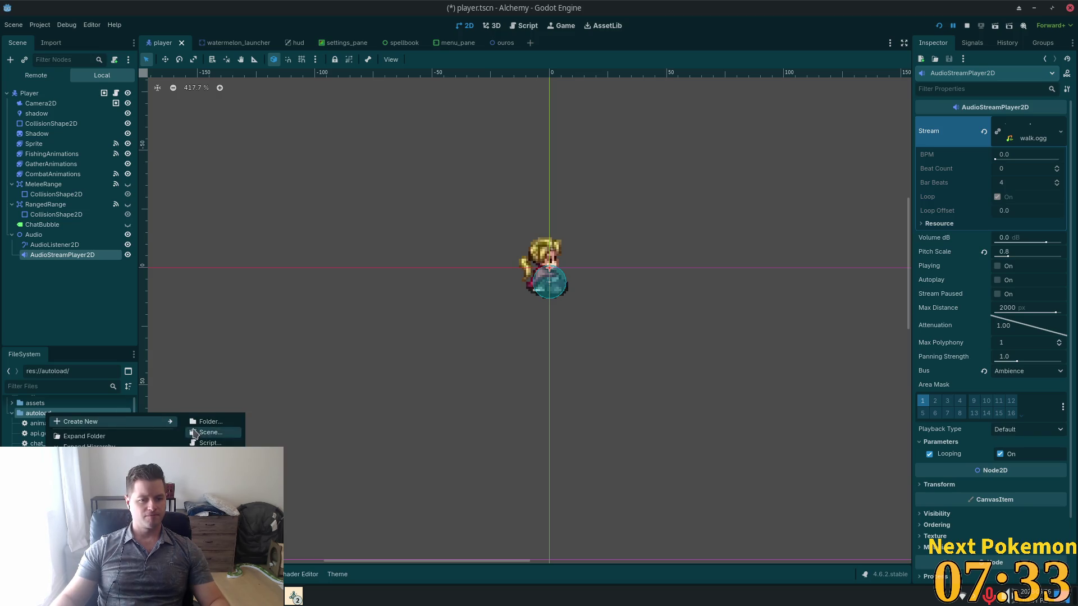
click(227, 444)
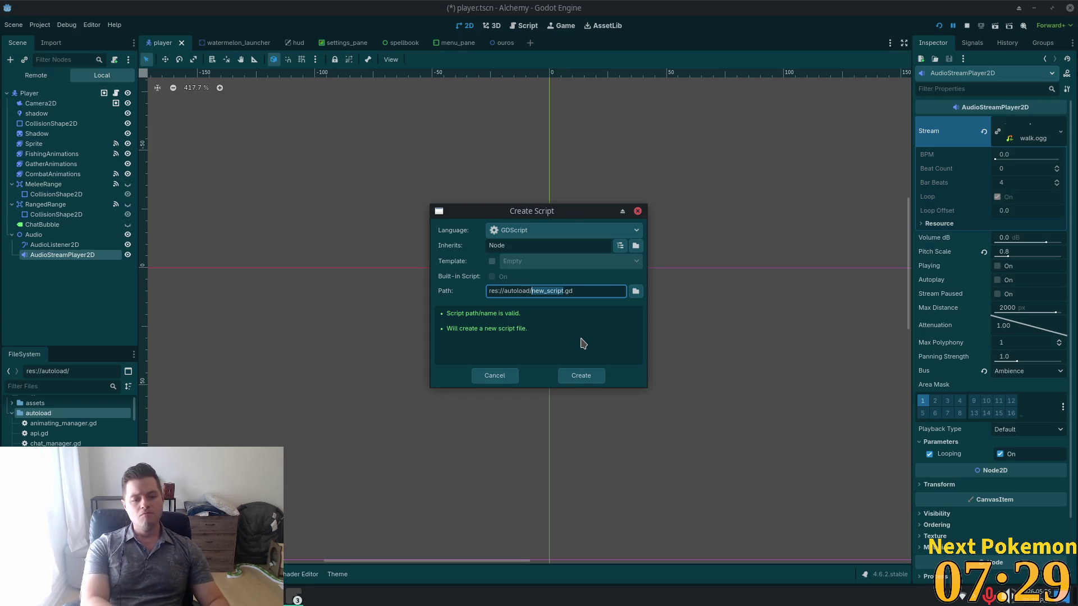
text(sound_ef)
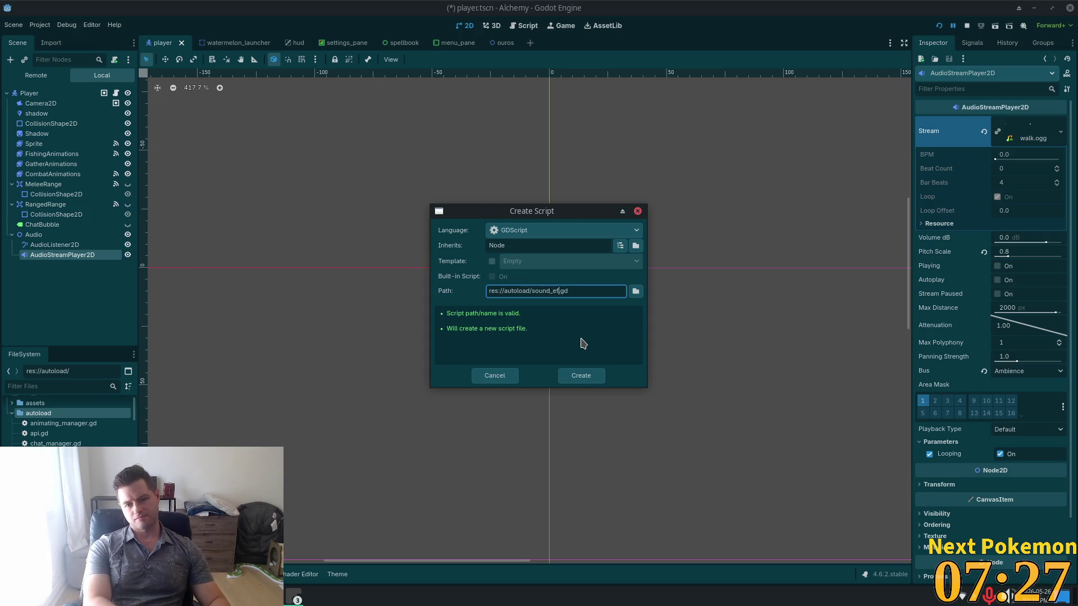
text(fect_mana)
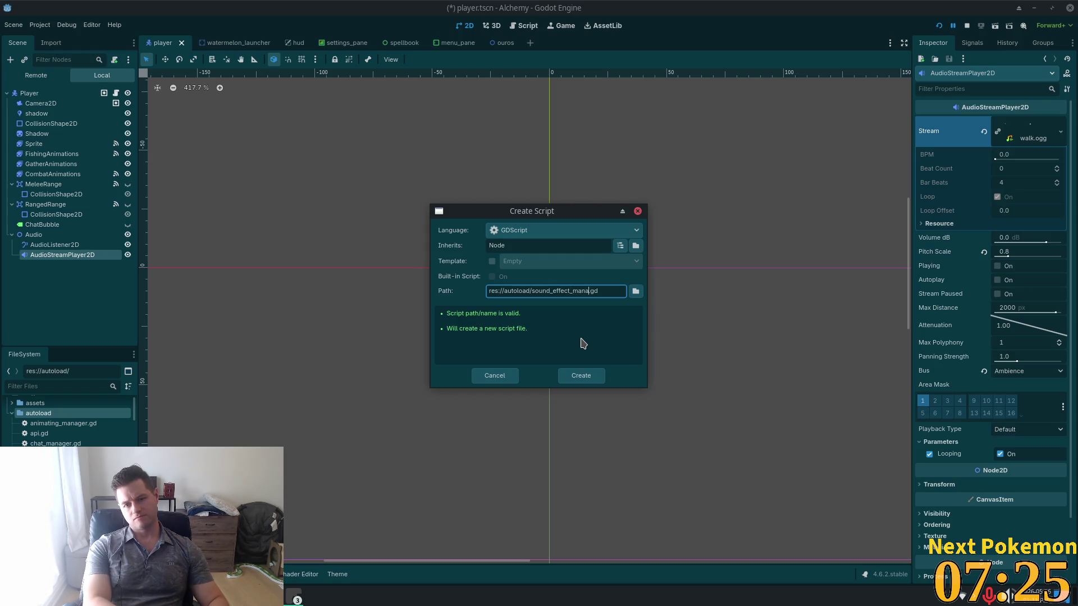
text(ger)
key(Return)
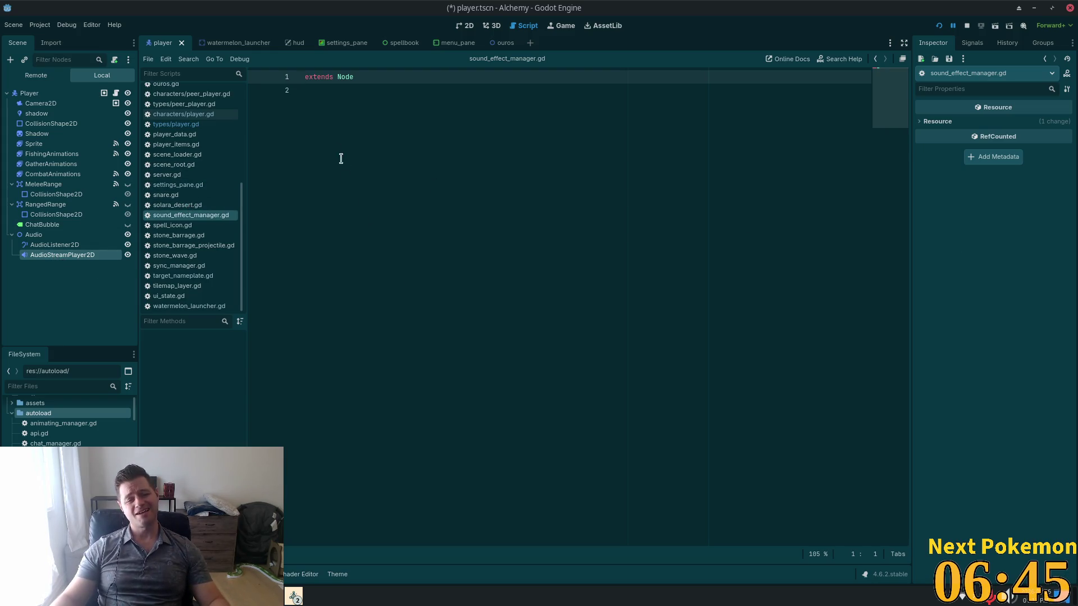
Open Project Settings to the Globals Autoload list.
click(388, 160)
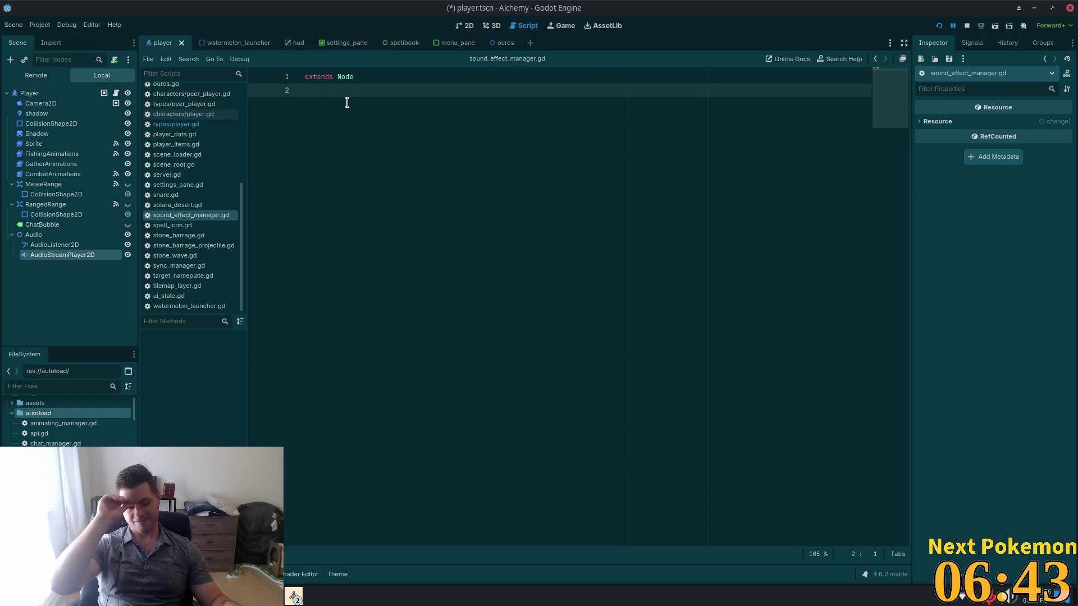
click(40, 24)
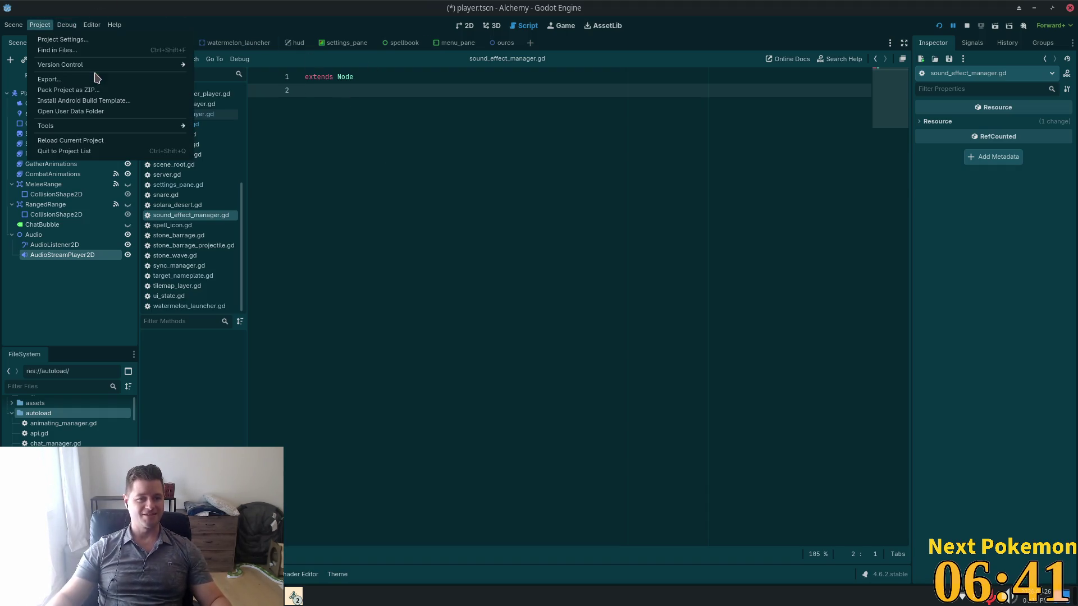
click(101, 40)
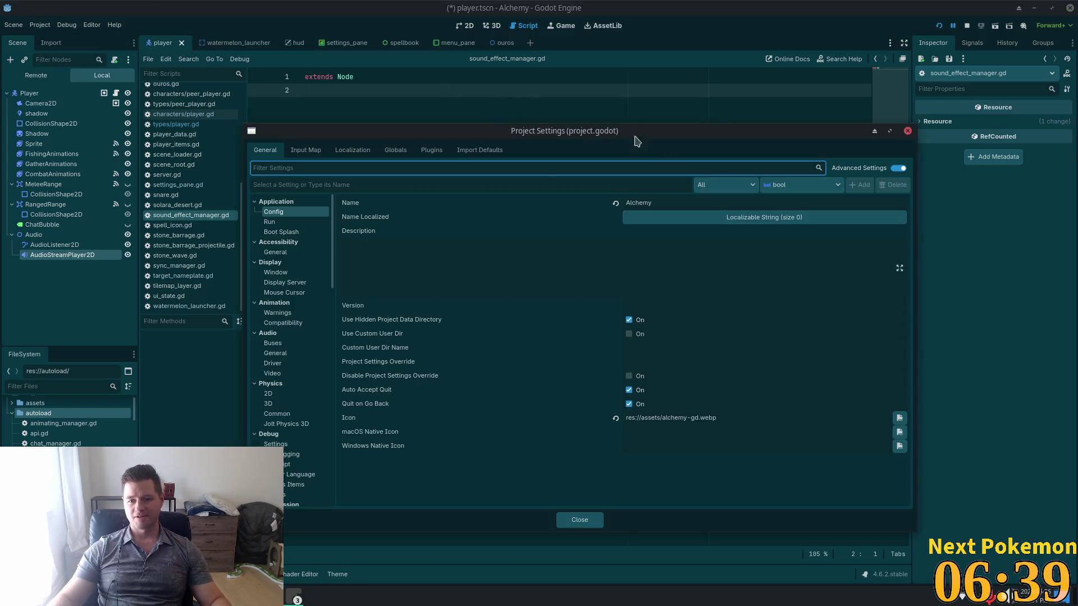
click(395, 150)
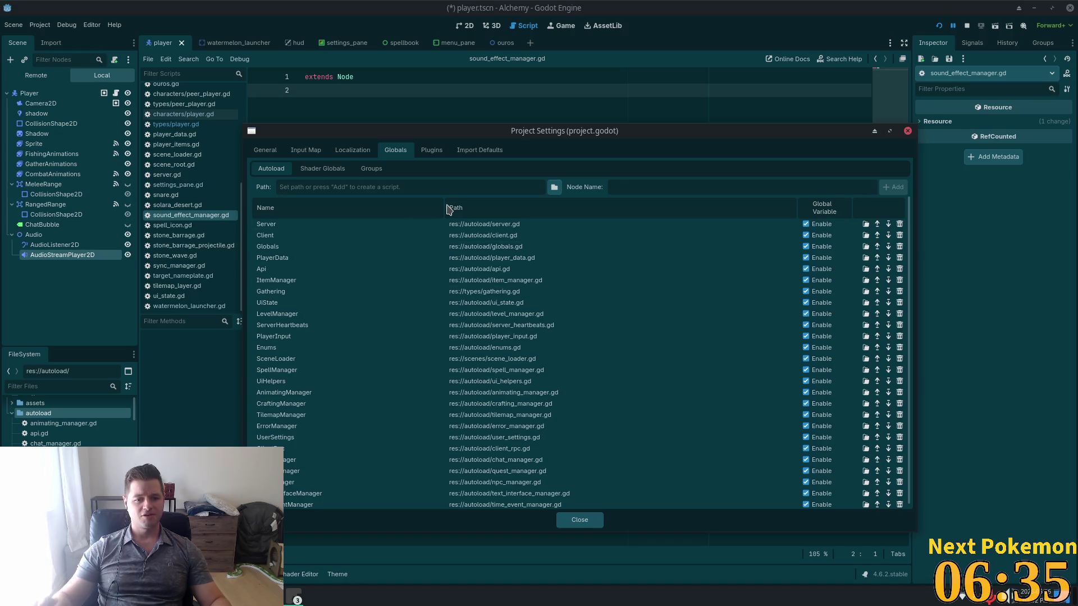
scroll(385, 348, down, 1)
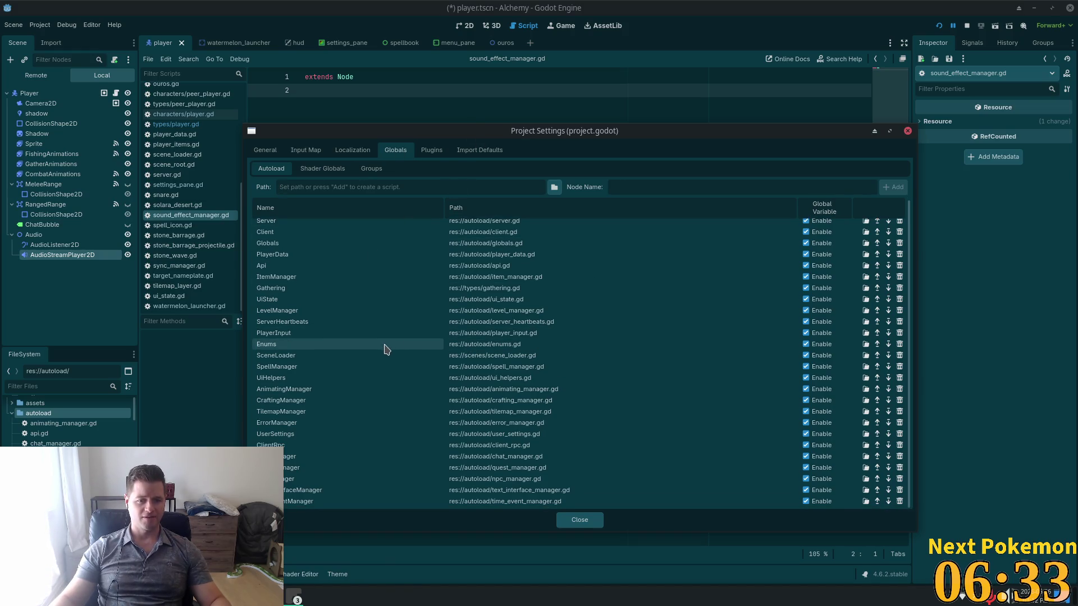
Add res://autoload/sound_effect_manager.gd as the SoundEffectManager autoload and close the settings.
click(516, 190)
text(So)
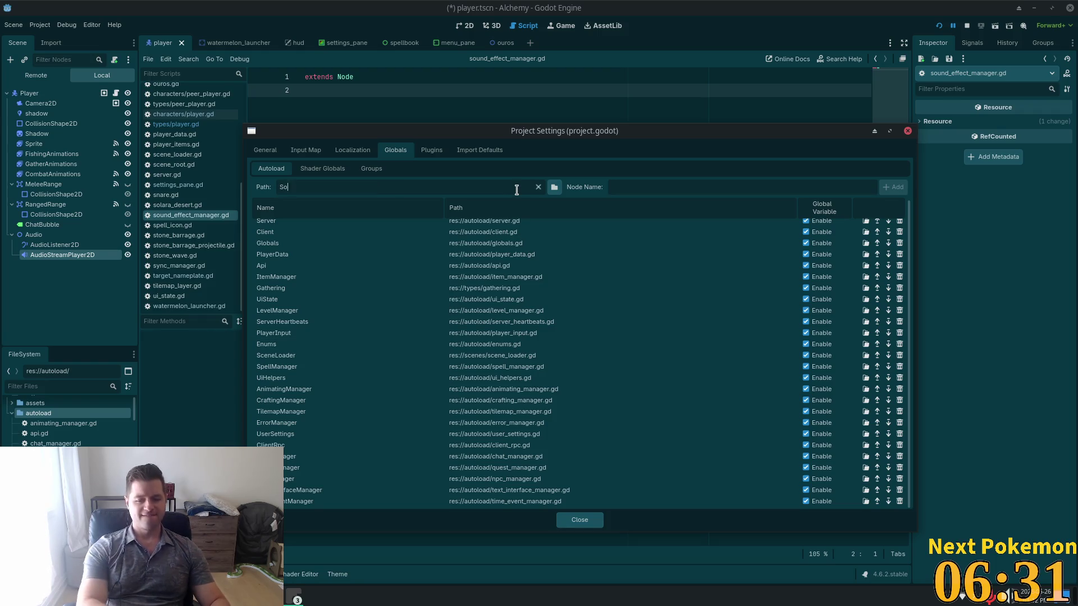
text(und)
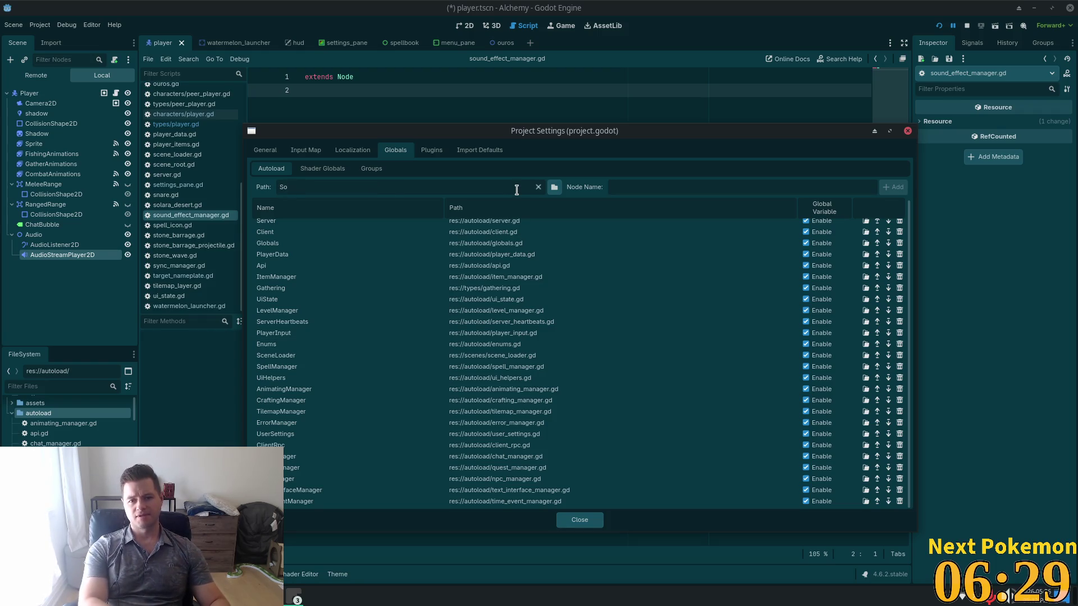
key(BackSpace)
key(BackSpace)
click(554, 187)
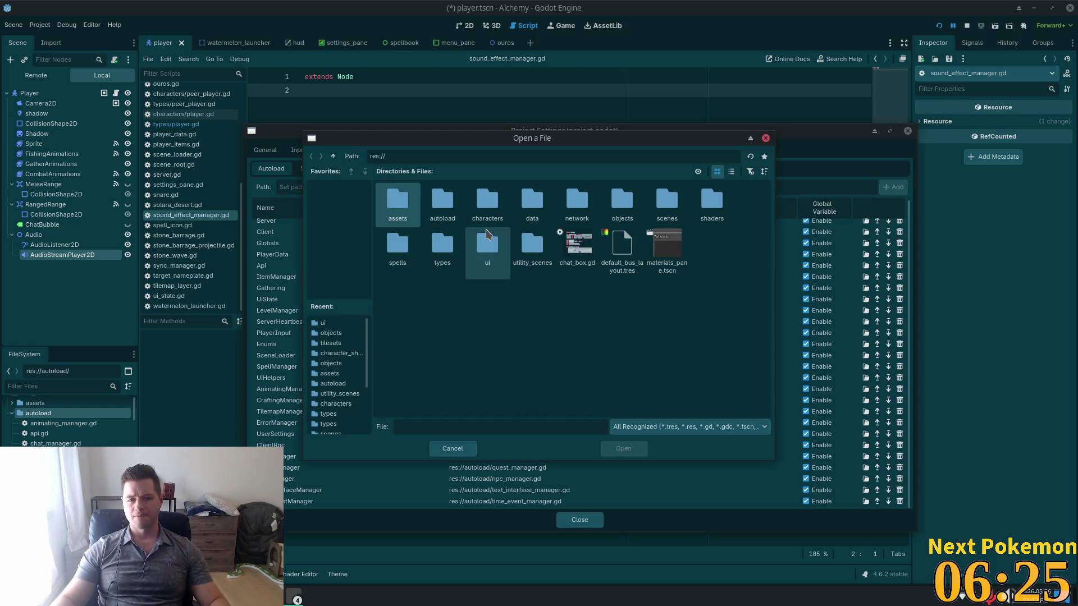
double_click(442, 200)
key(s)
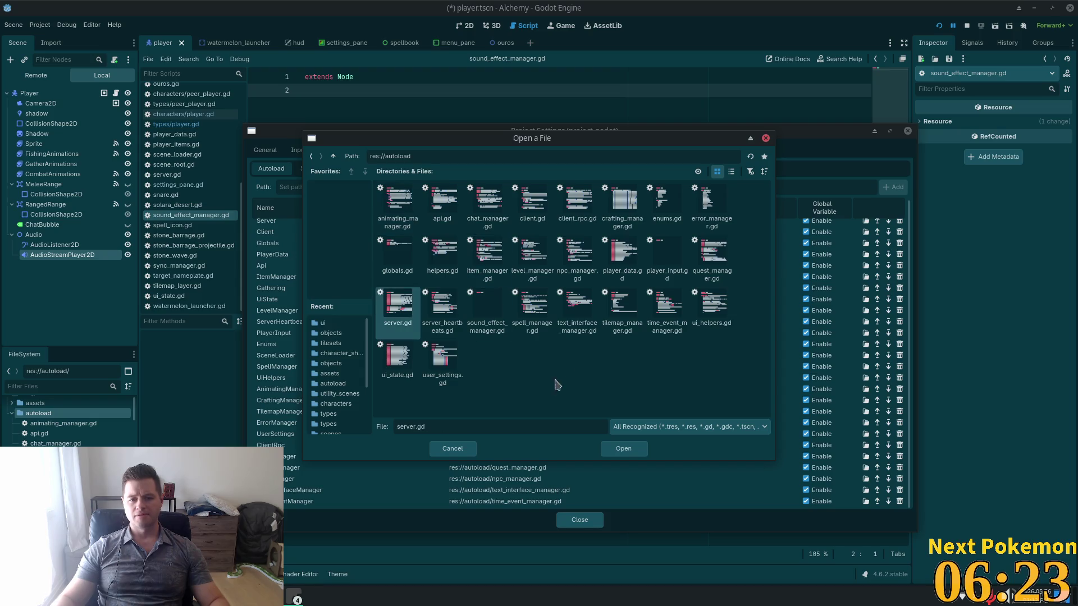
double_click(488, 309)
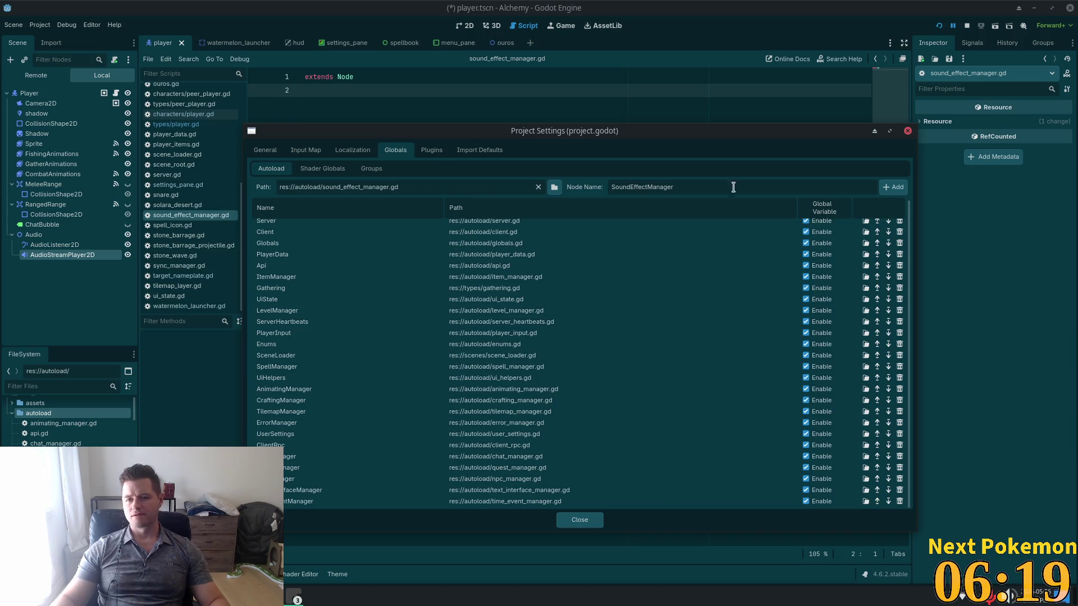
click(895, 187)
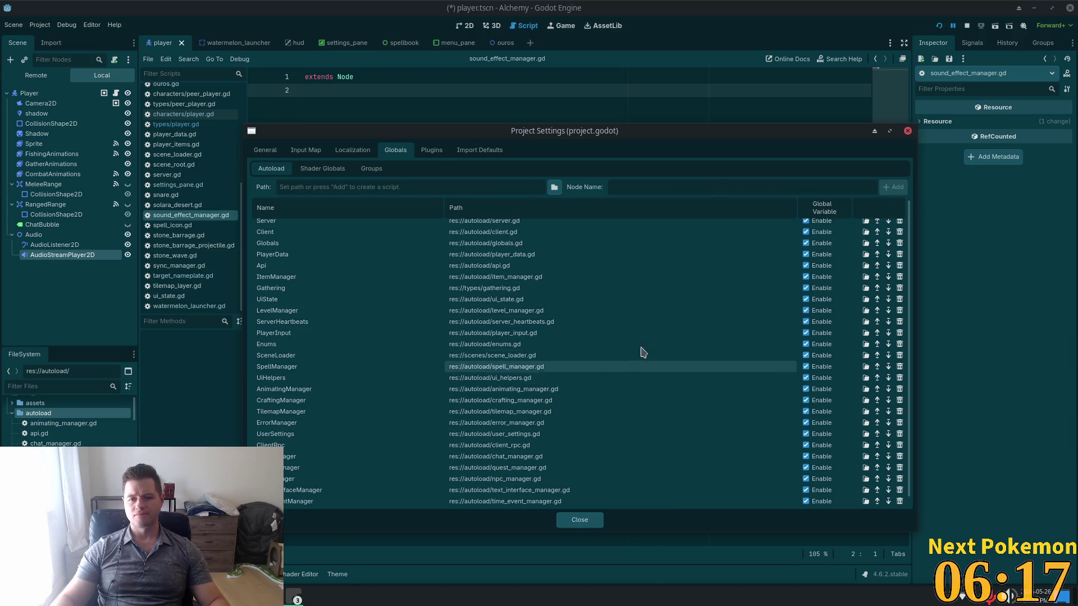
click(298, 501)
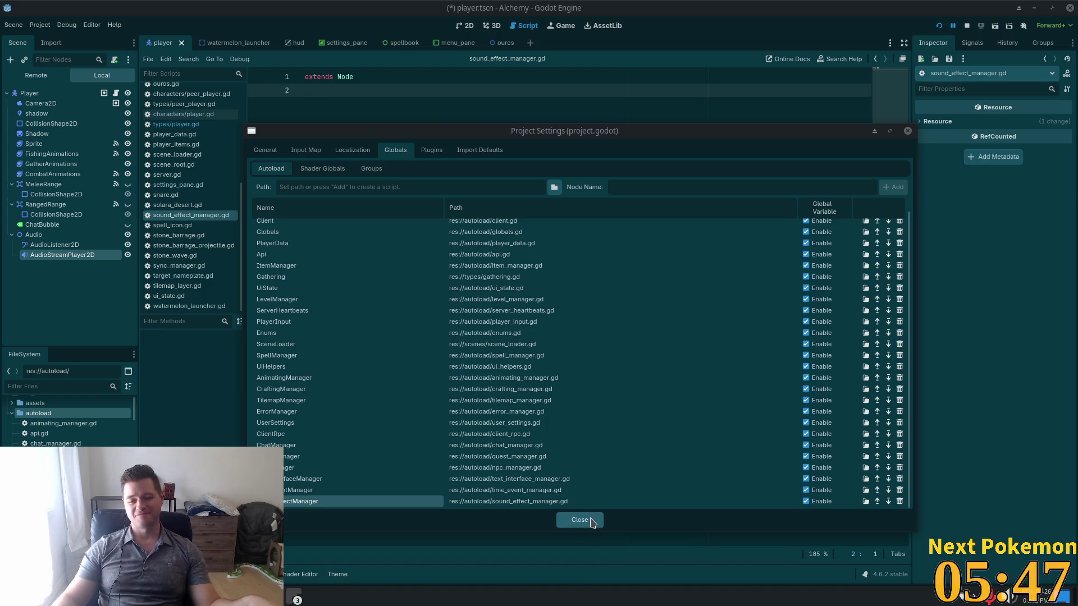
click(592, 523)
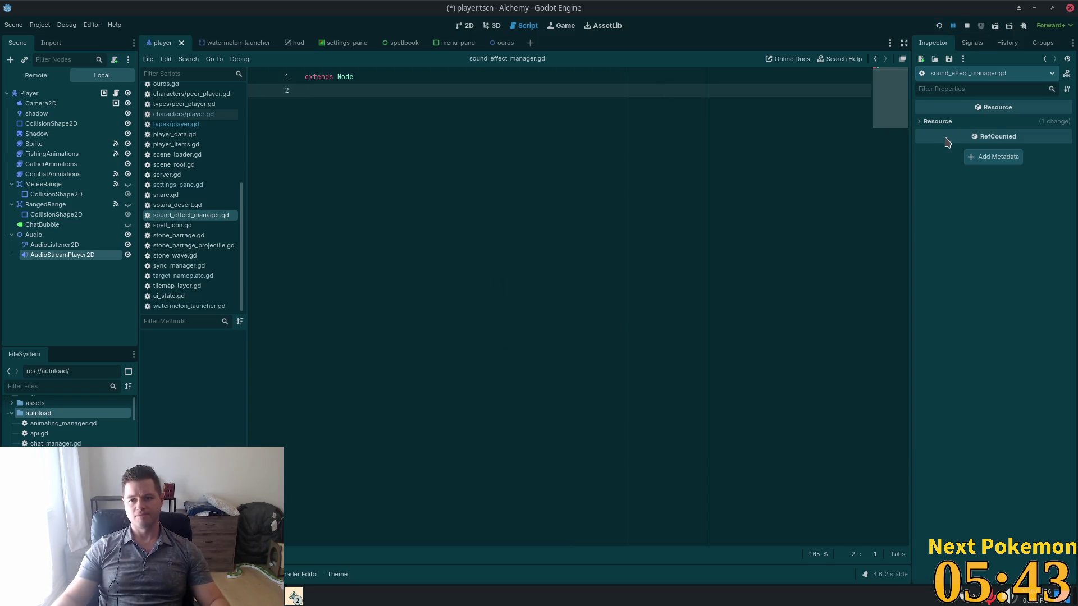
Run the project with F5, then stop the Alchemy debug run with F8.
key(F5)
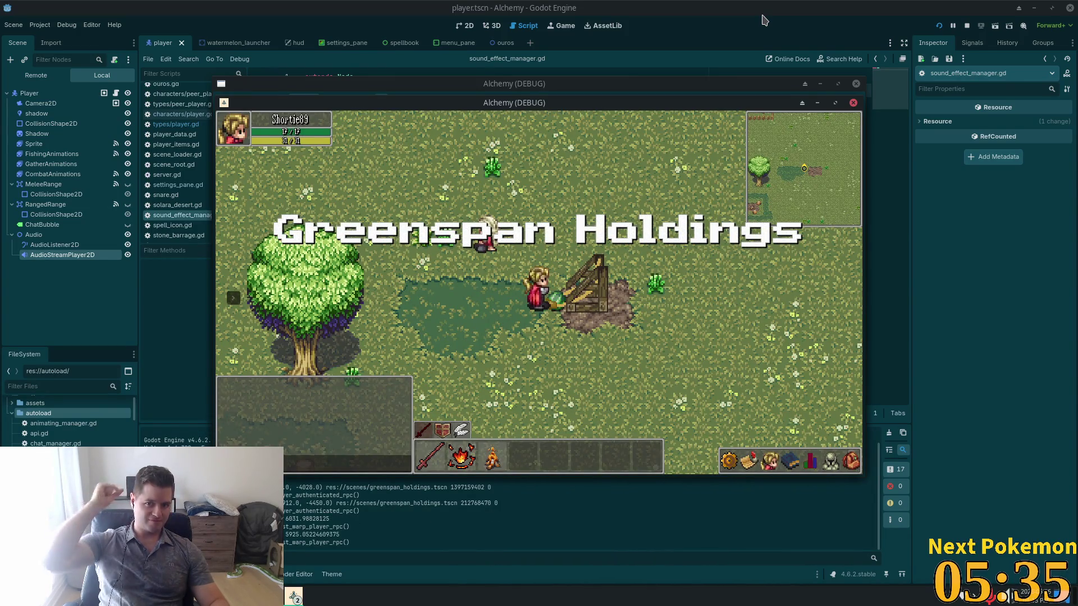
key(F8)
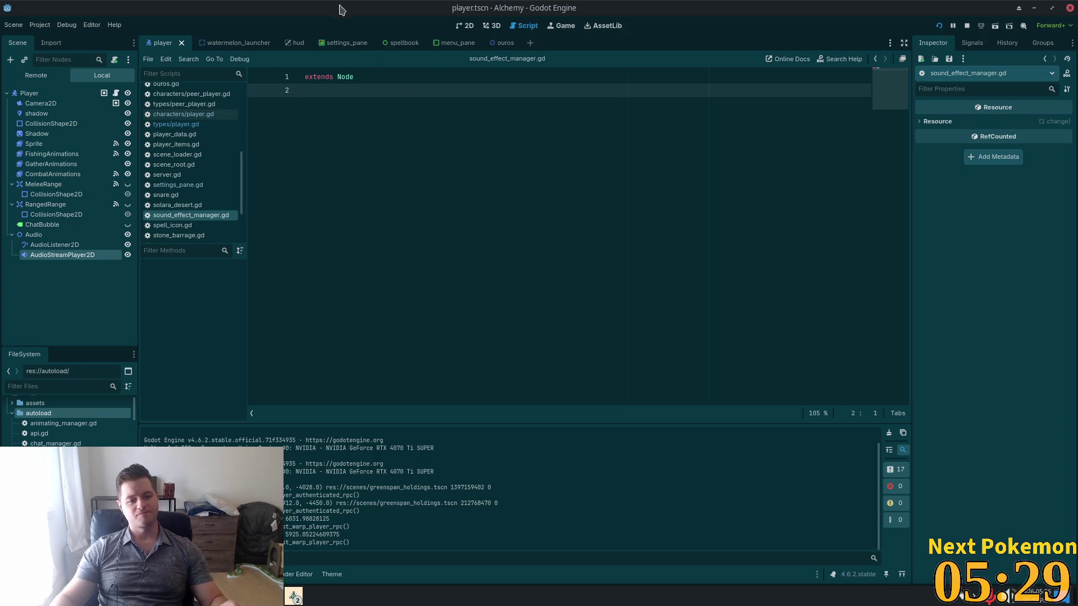
double_click(61, 424)
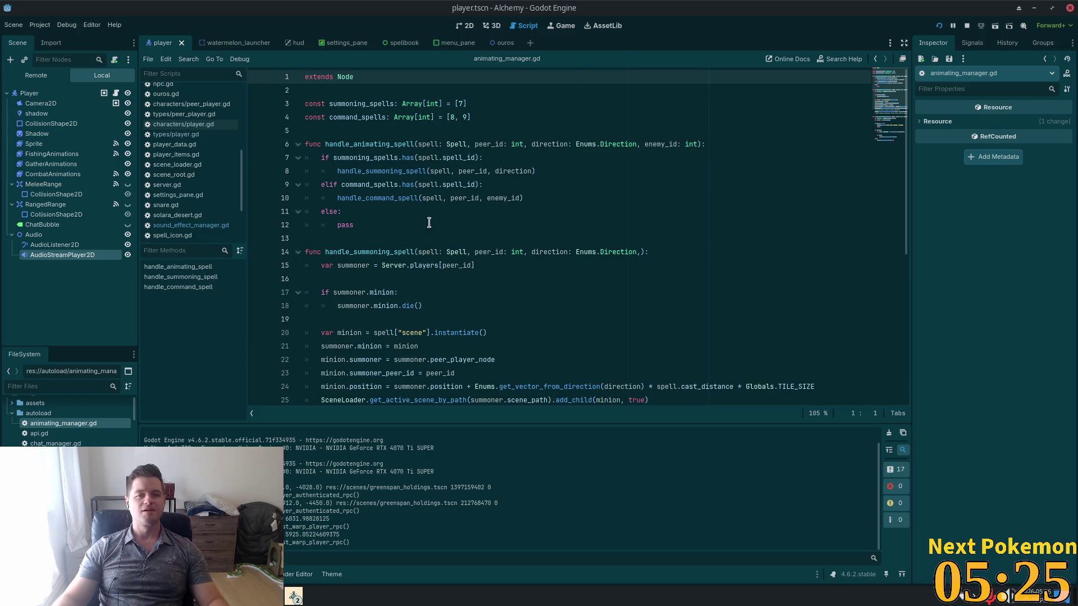
click(180, 226)
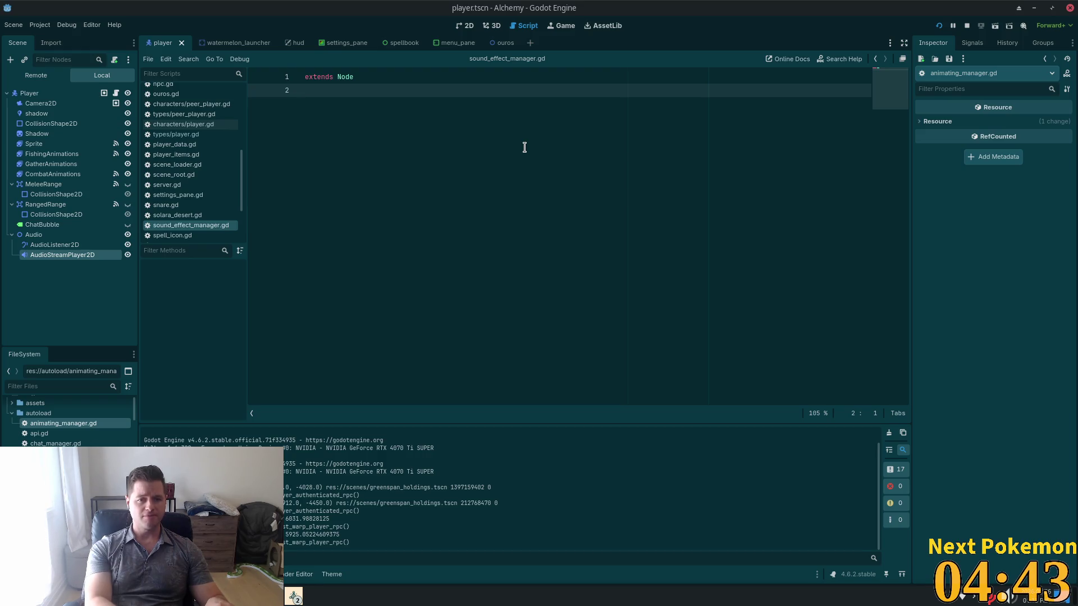
Declare a SOUND_EFFECTS constant dictionary below extends Node with a "walk" key.
key(Return)
text(var)
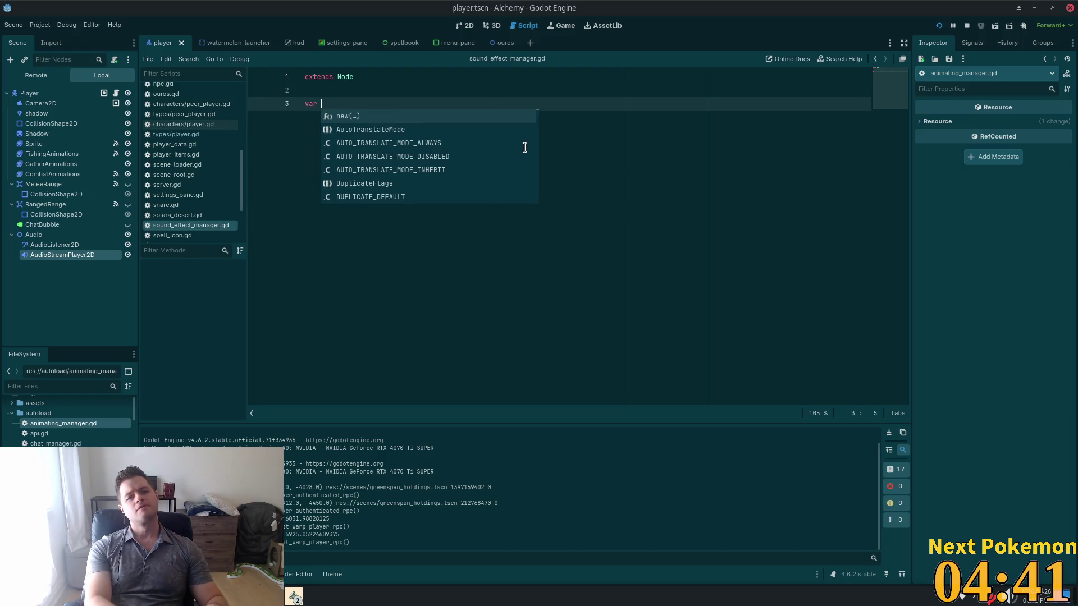
key(BackSpace)
key(BackSpace)
key(BackSpace)
text(cnst)
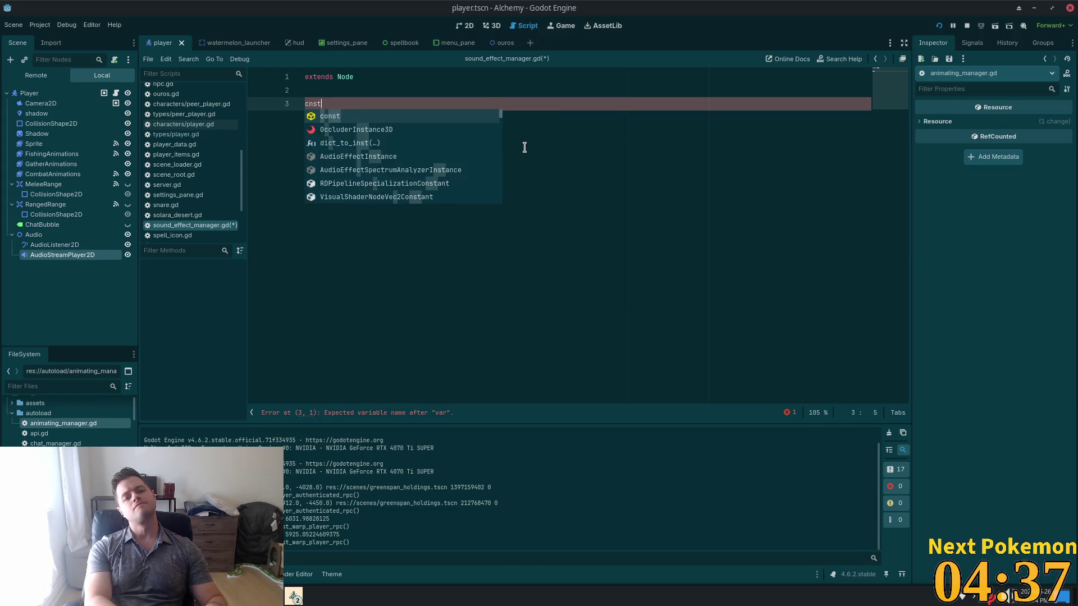
text(onst)
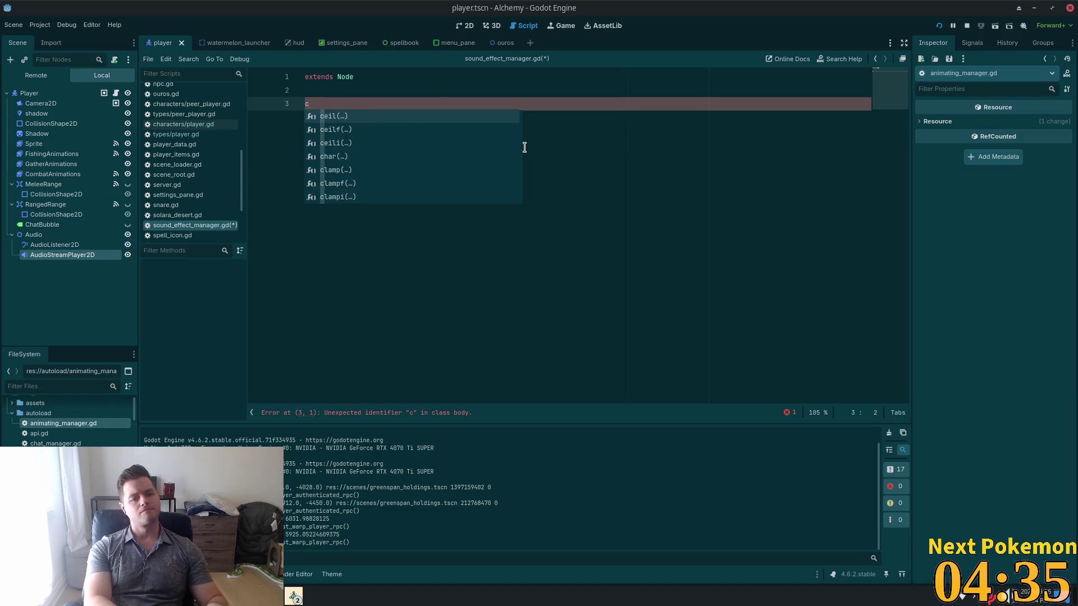
text( Sou)
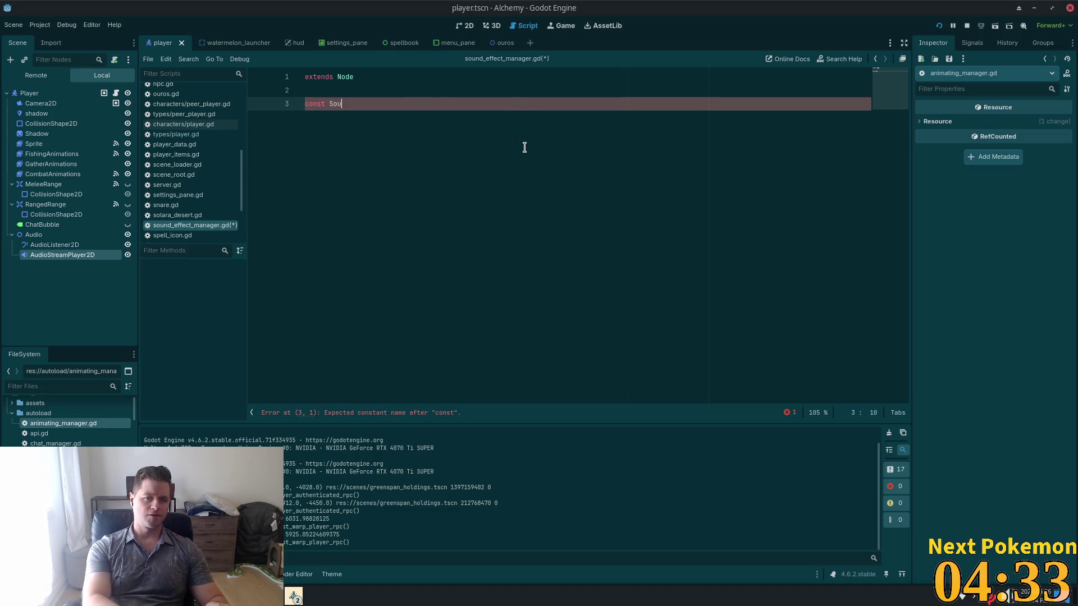
text(U)
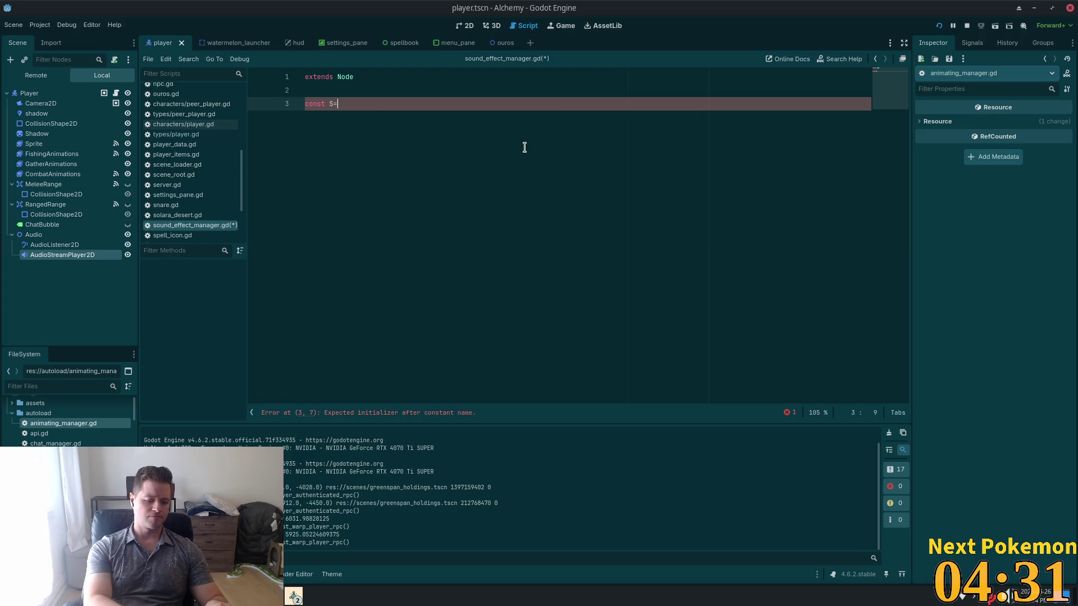
key(BackSpace)
text(OU)
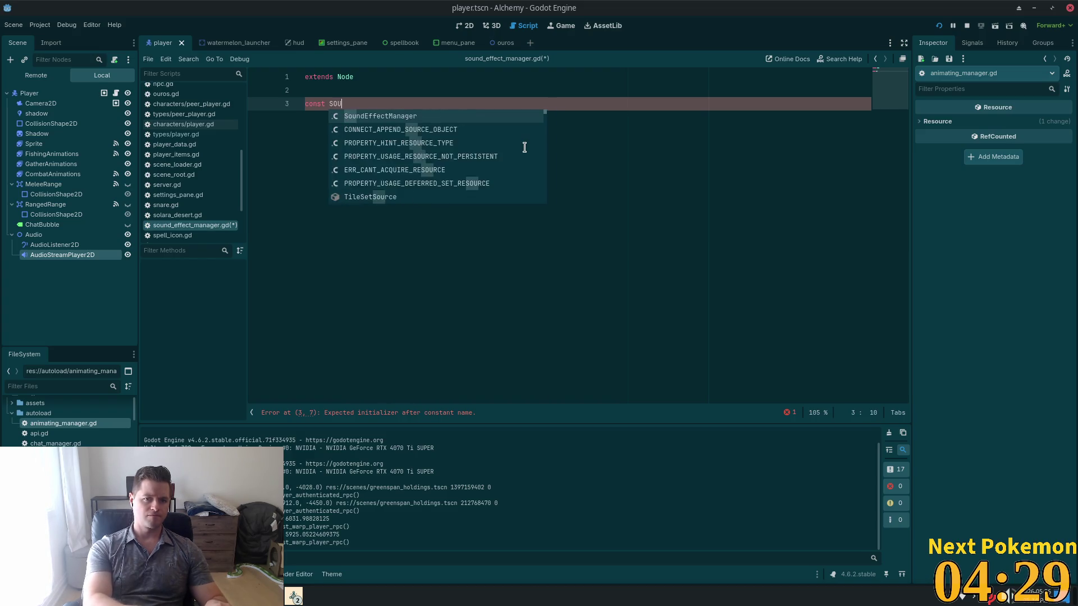
text(ND_EFFEC)
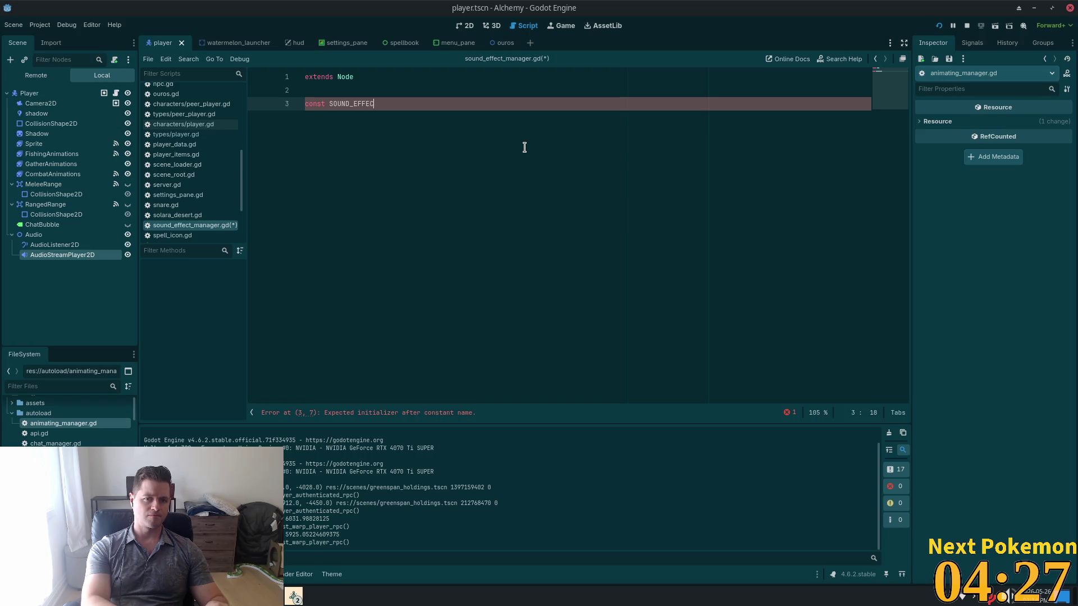
text(TS = {)
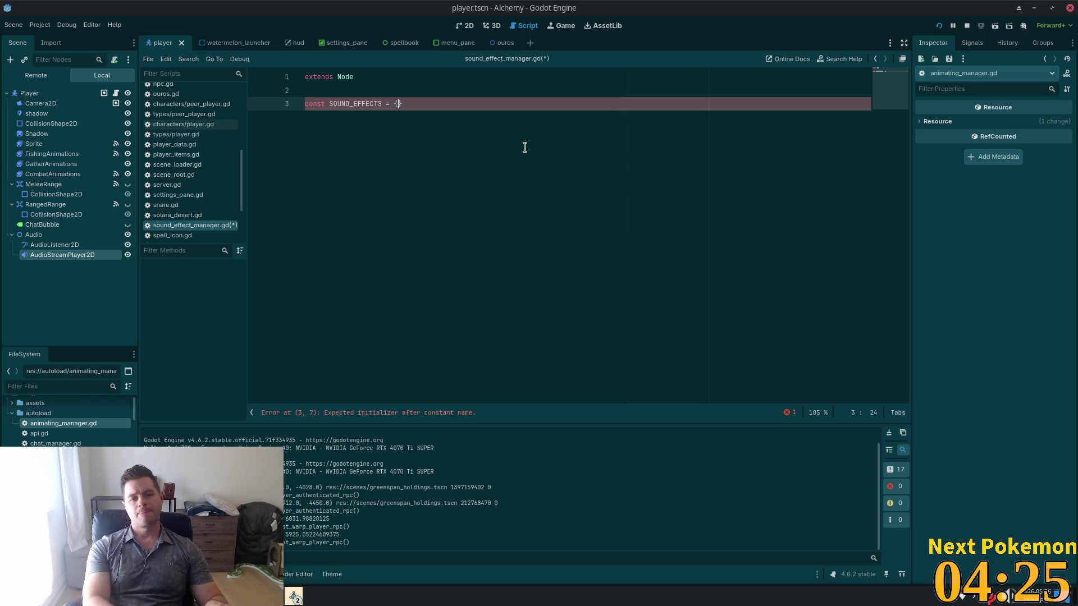
key(Return)
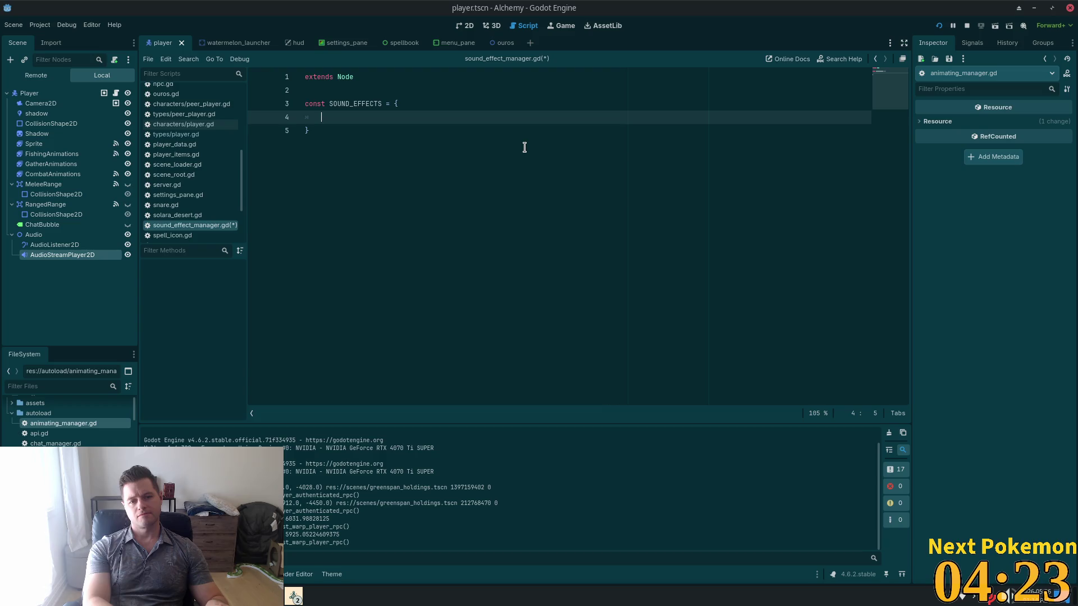
text(")
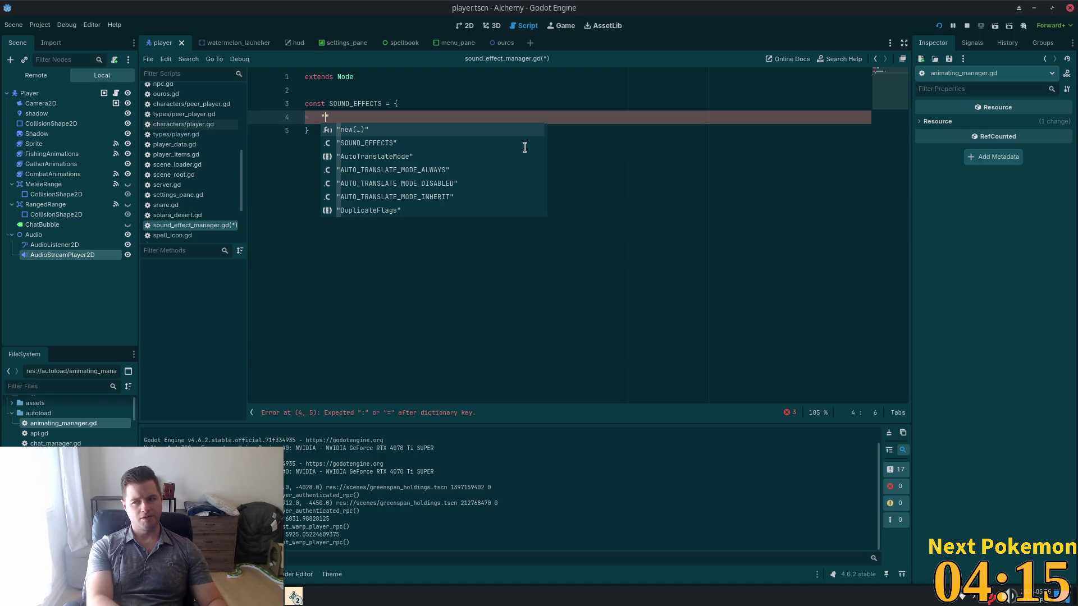
text(wal)
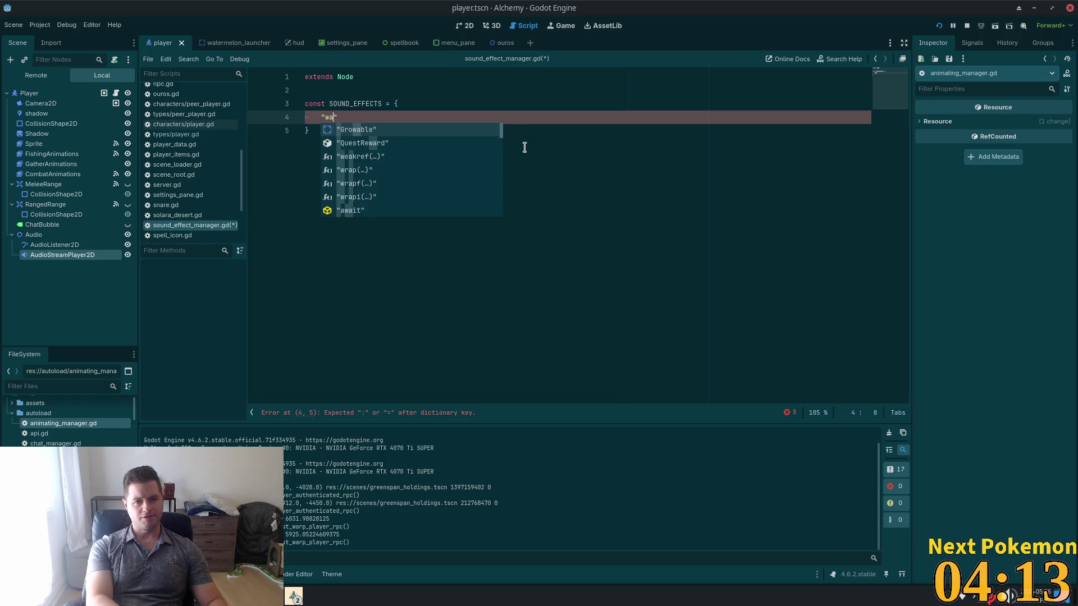
text(k")
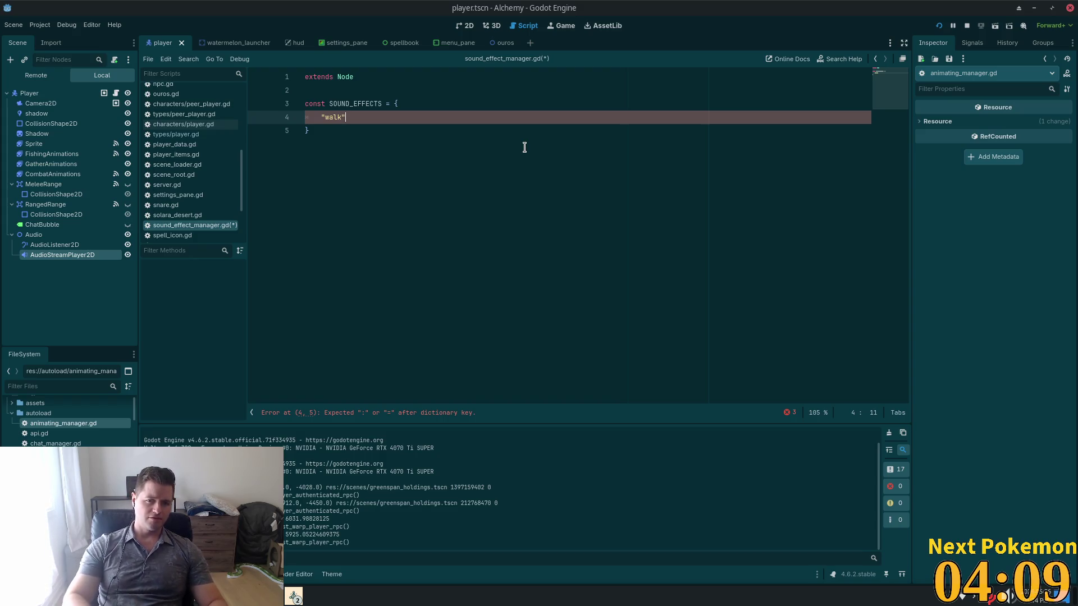
text(:)
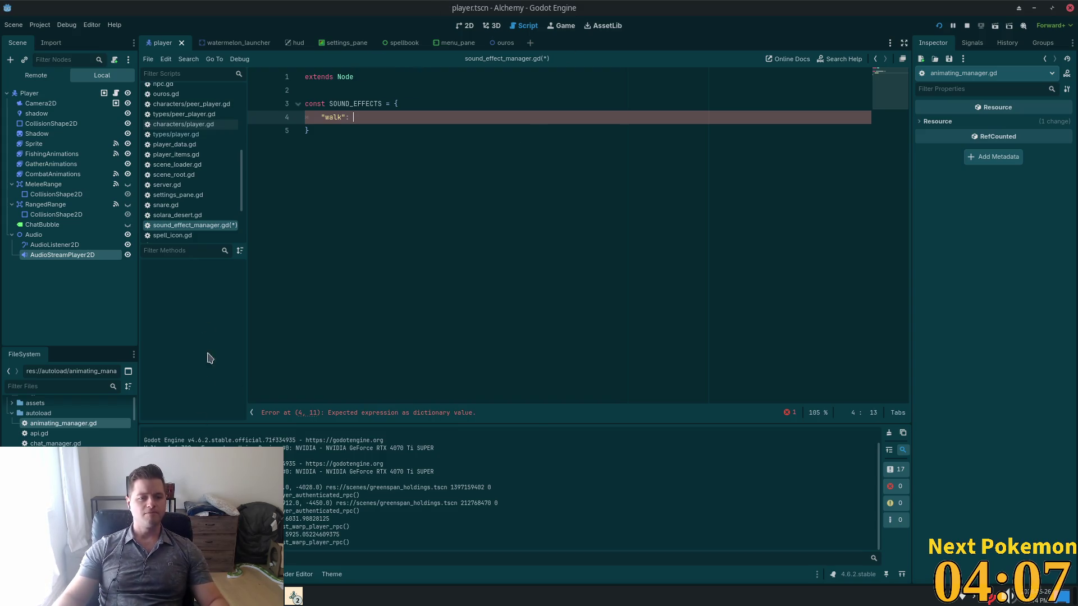
Set walk.ogg from the FileSystem as the "walk" entry's value and save the script.
click(50, 388)
text(walk)
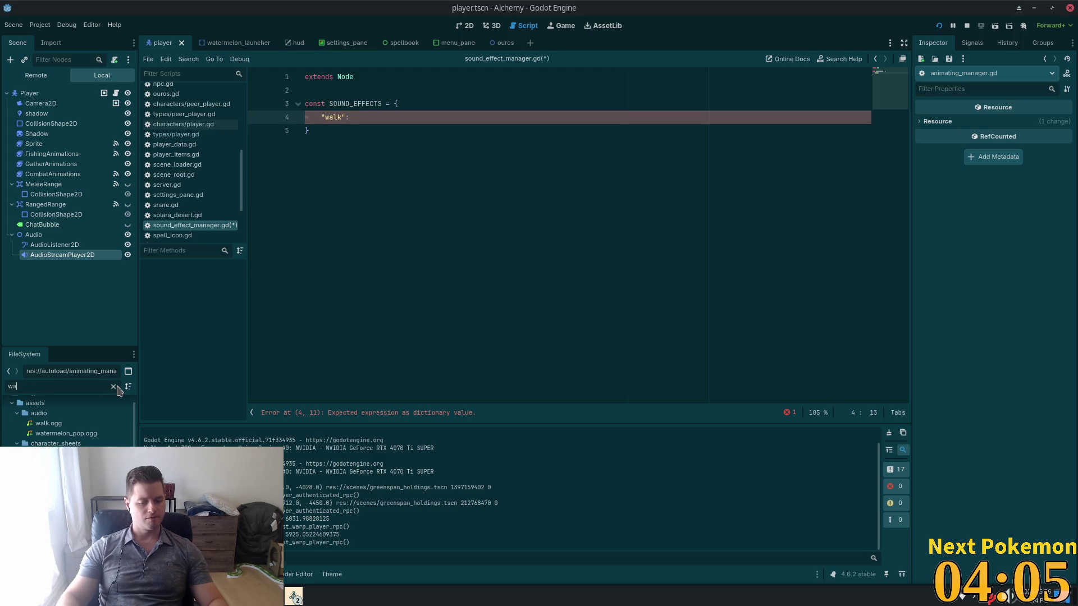
drag(45, 445, 391, 119)
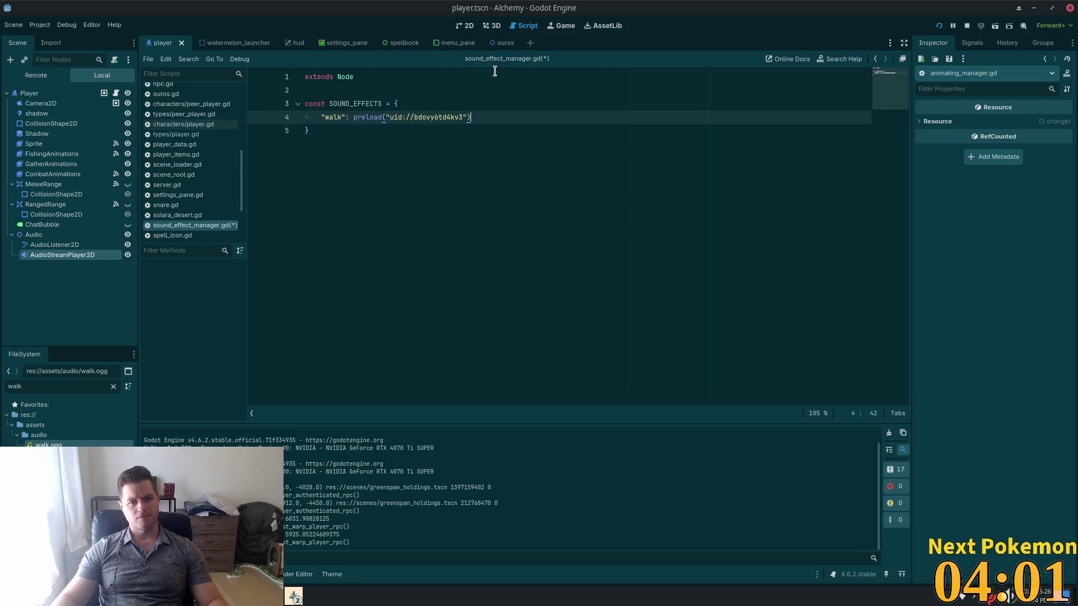
key(Down)
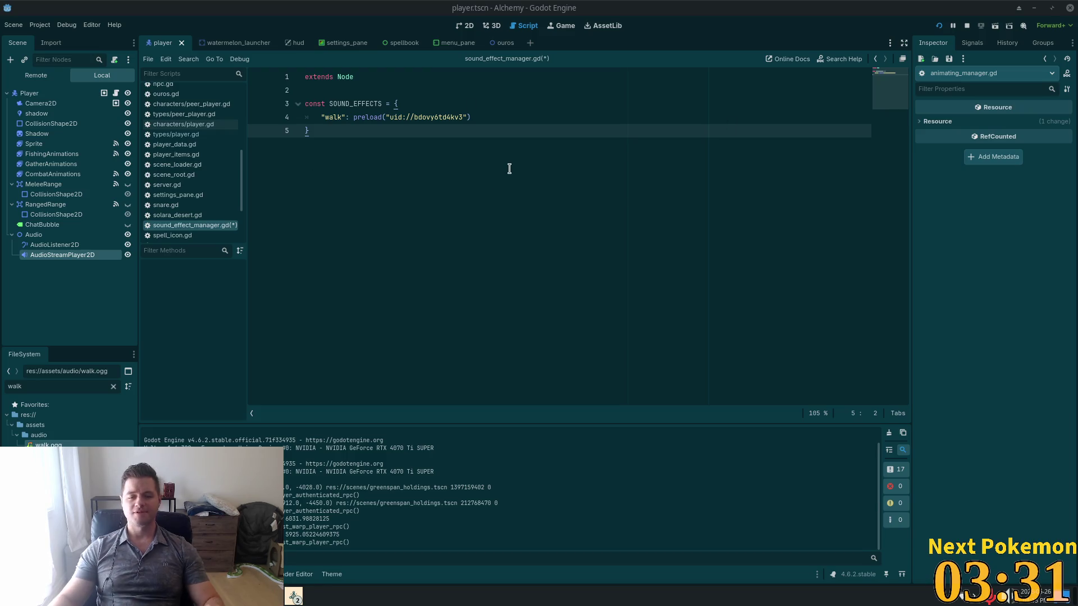
click(428, 118)
key(ctrl+s)
Add a play_effect(effect: String) function header below the dictionary.
click(421, 168)
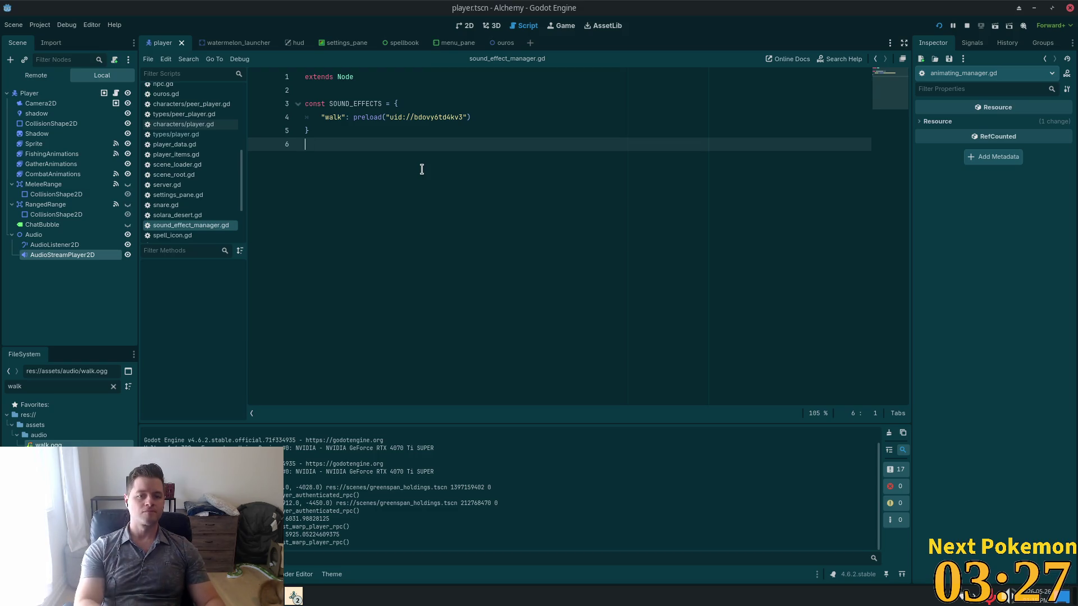
key(Return)
text(func )
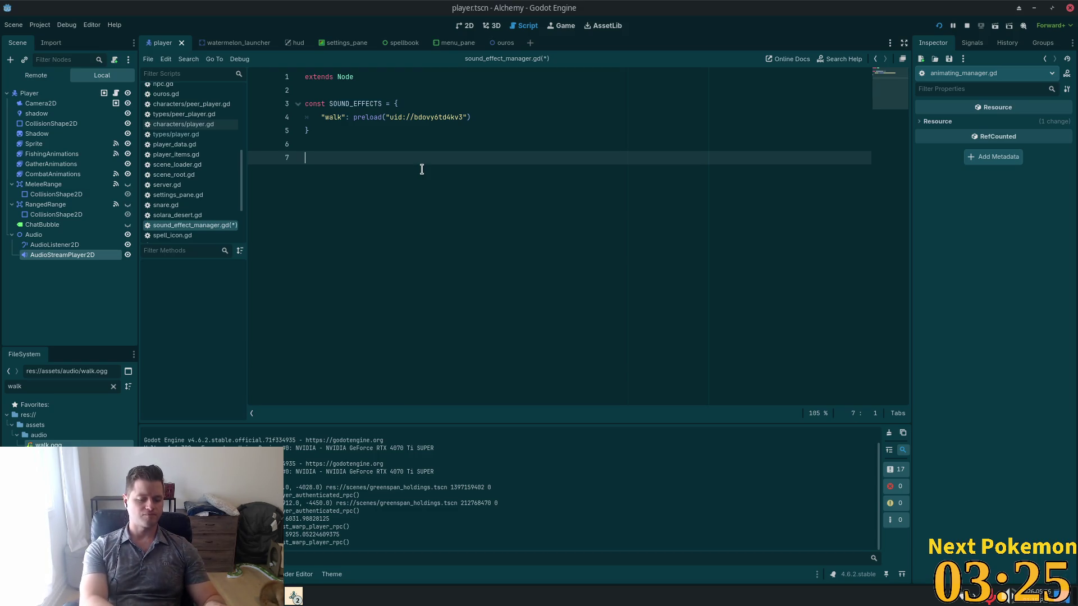
text(play_)
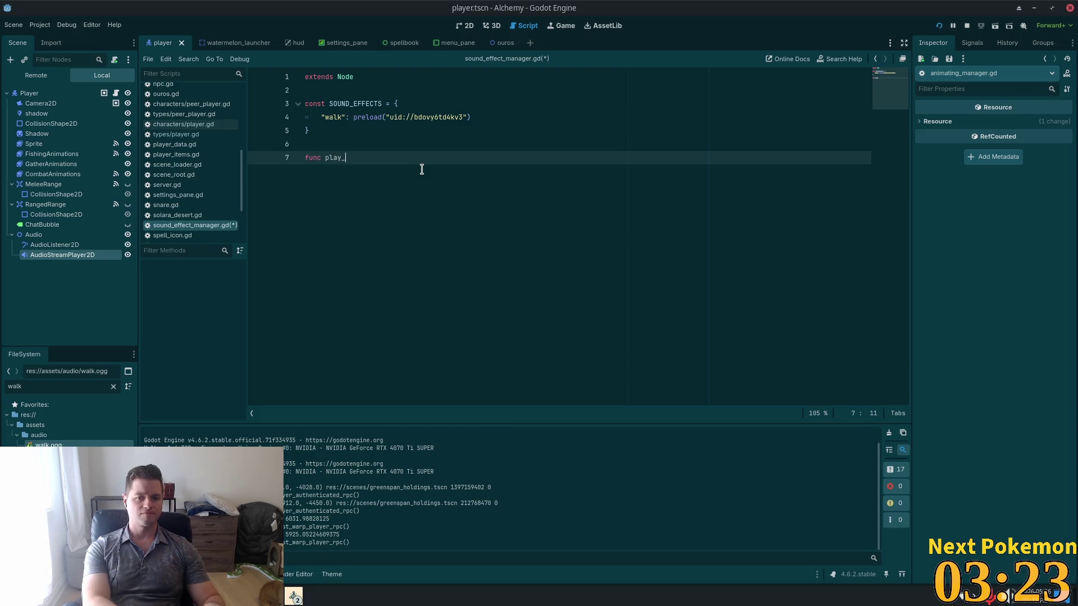
text(effect)
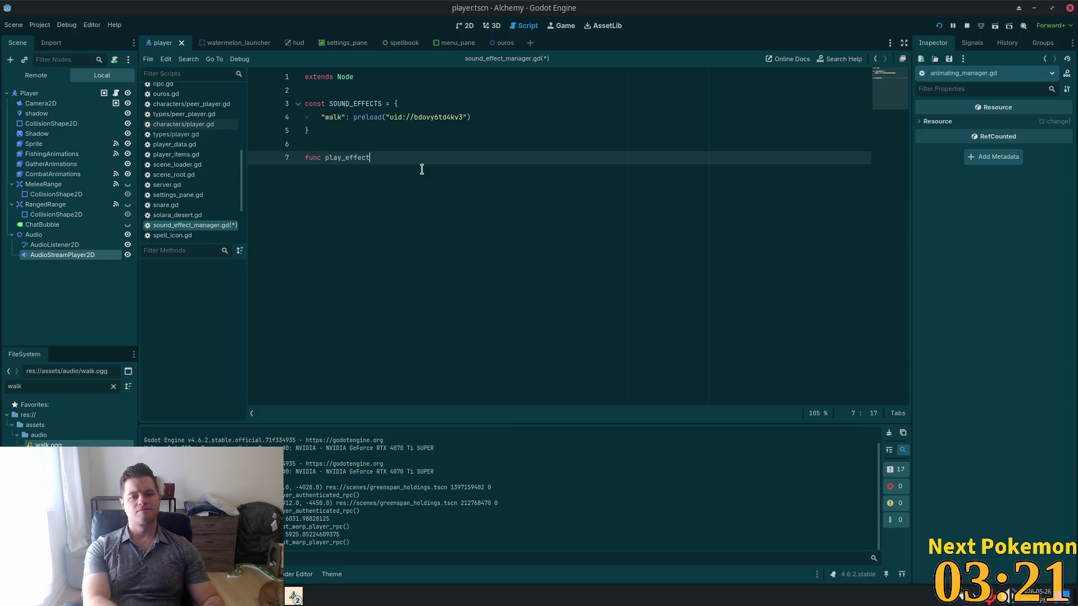
text((()
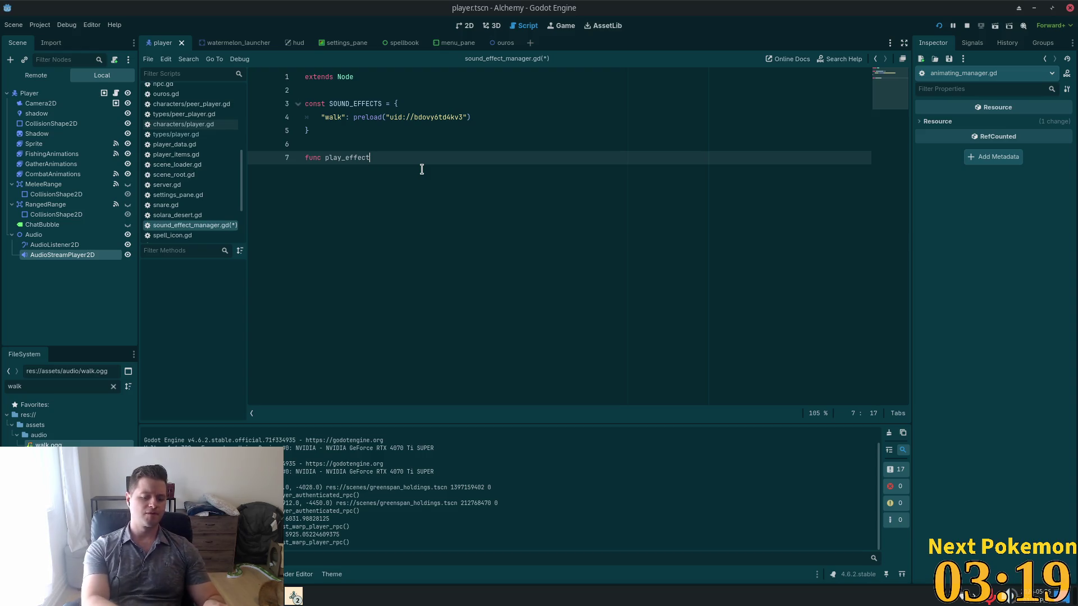
text(()
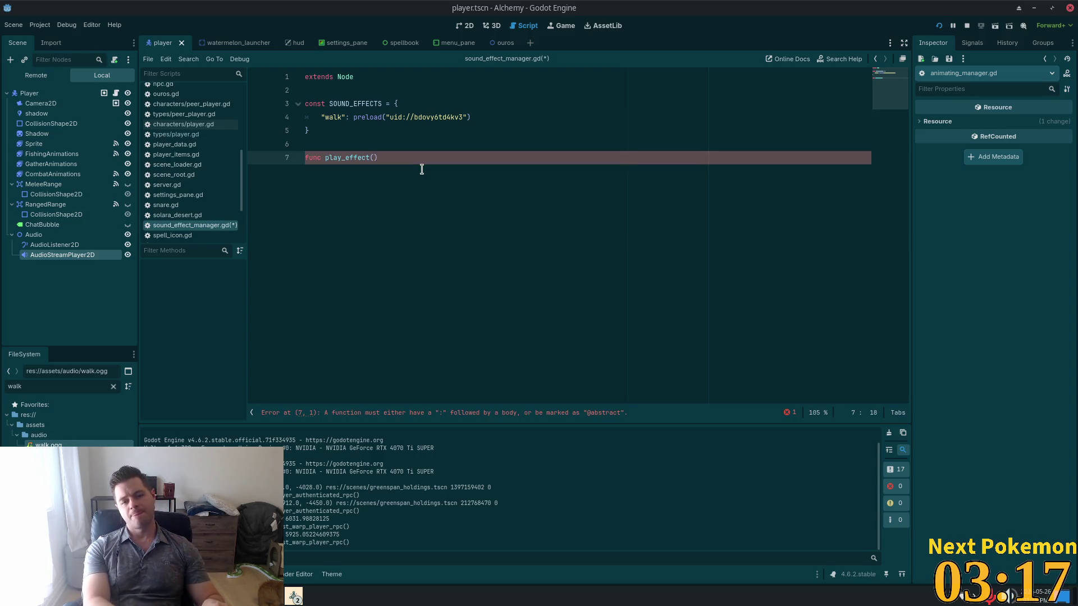
text(efe)
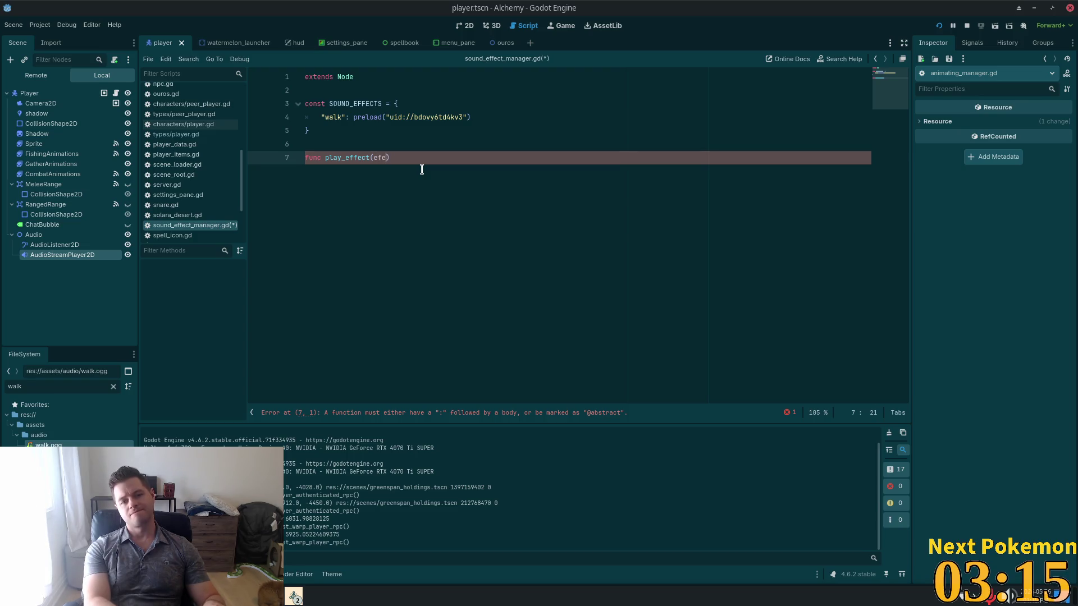
text(ect: String))
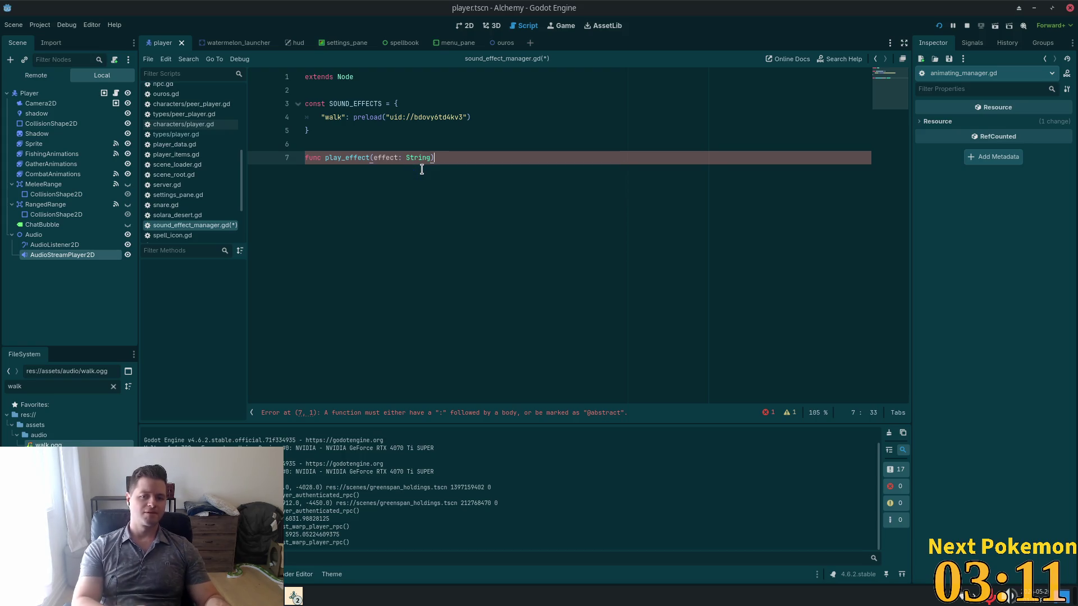
text(:)
key(Return)
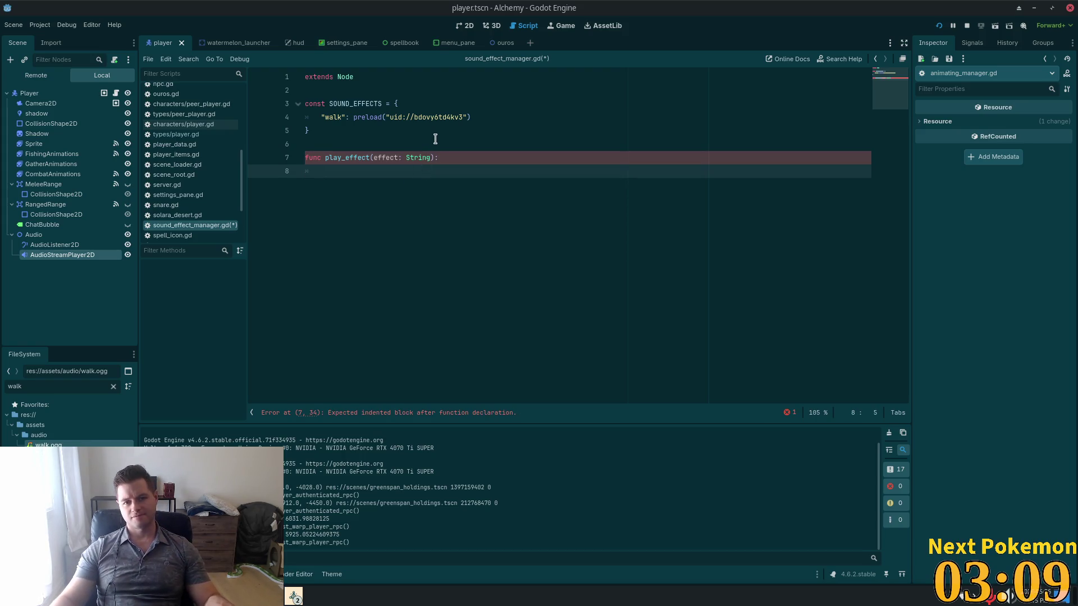
Make play_effect call SOUND_EFFECTS[effect].play() when SOUND_EFFECTS.has(effect) is true.
text(if )
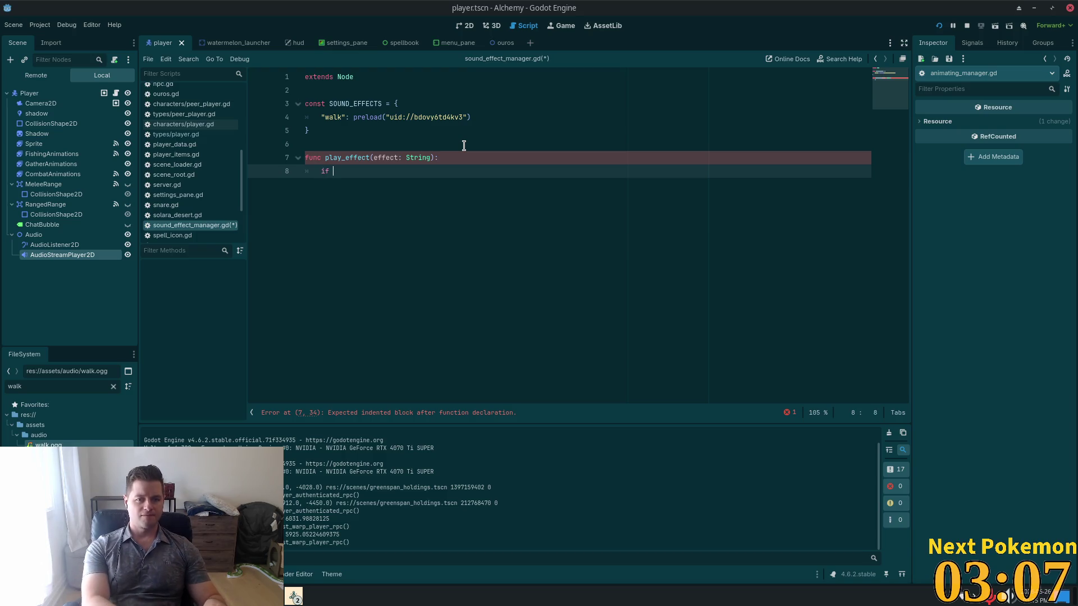
text(SOUND)
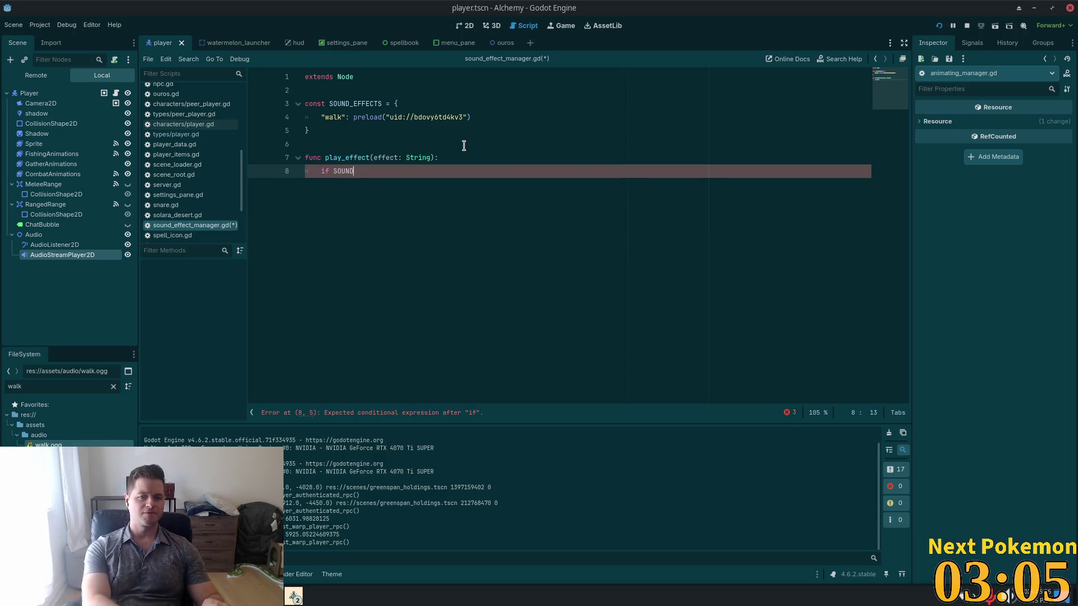
text(_EFFECTS)
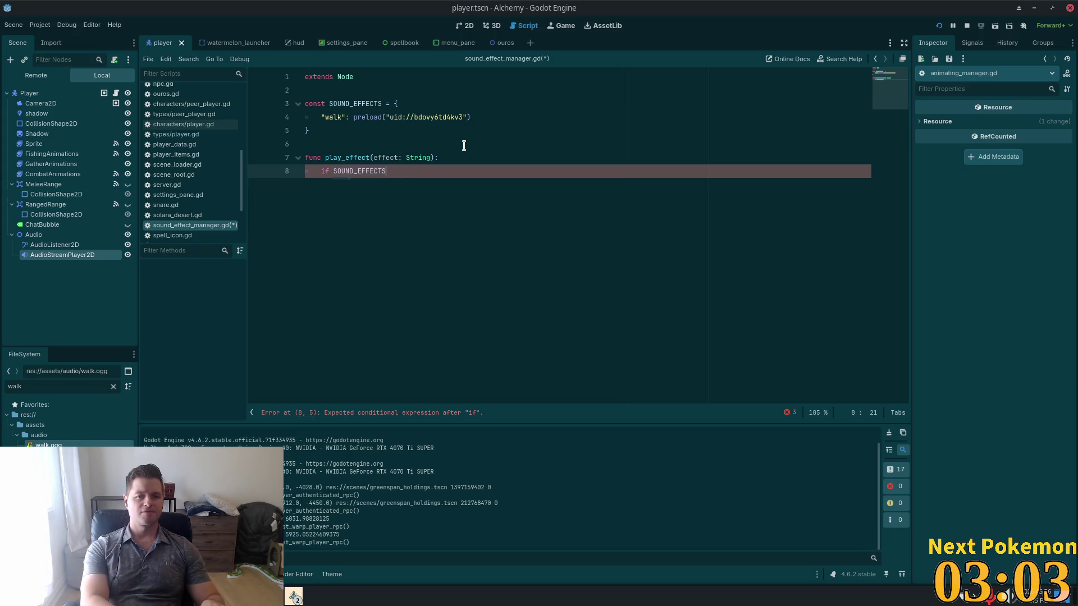
text(.)
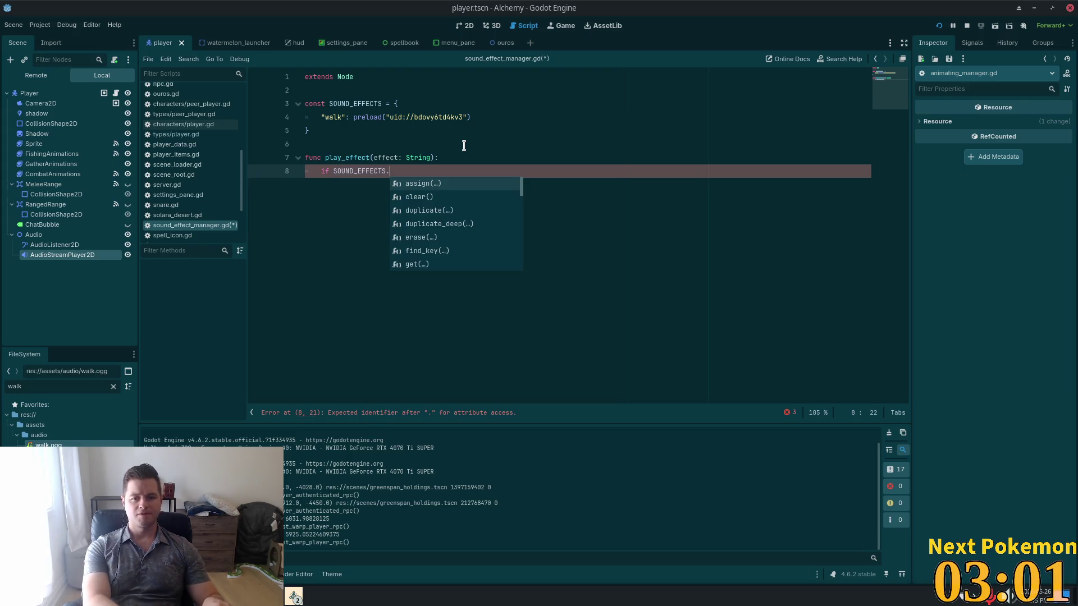
text(has()
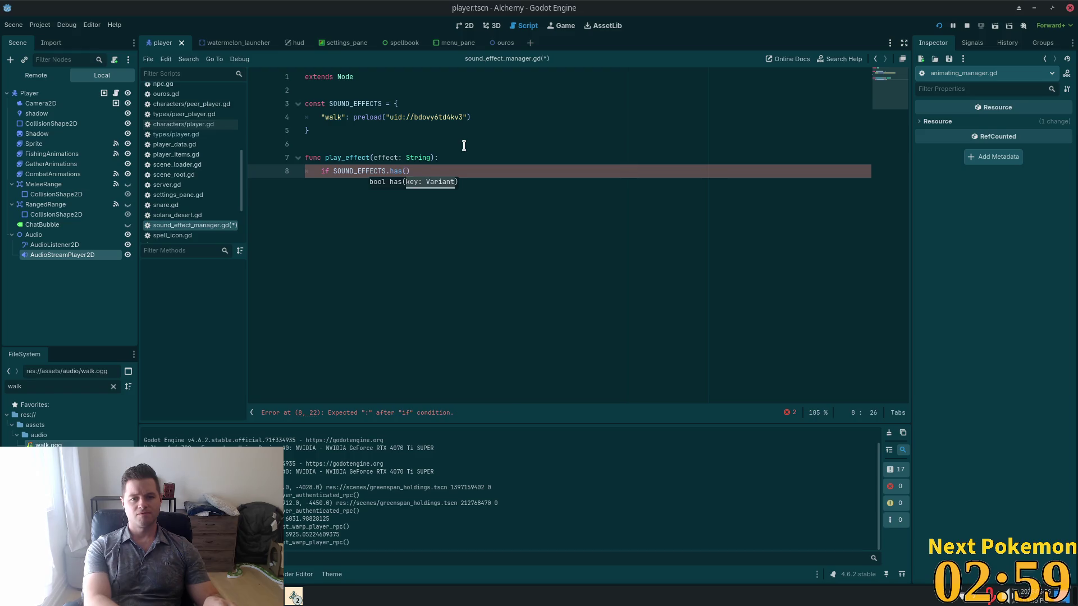
text(effec)
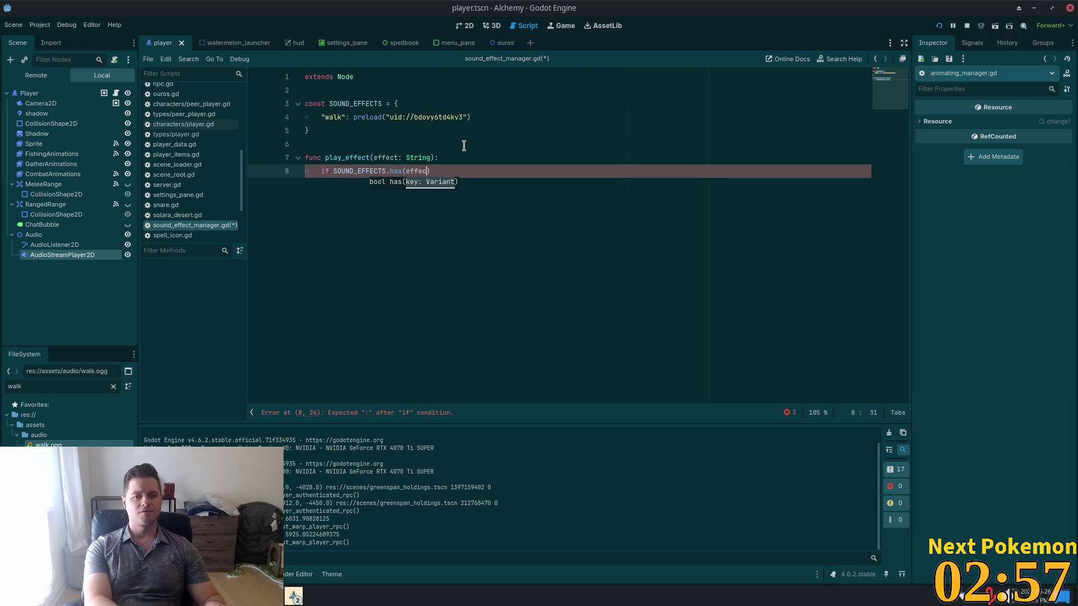
text(t):)
key(Return)
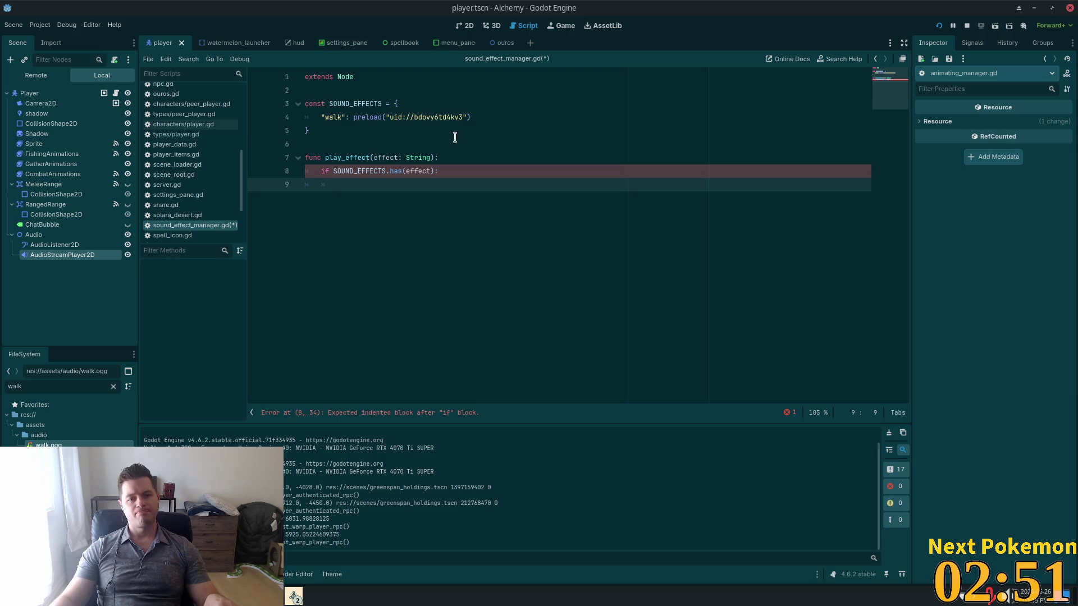
text(Soun)
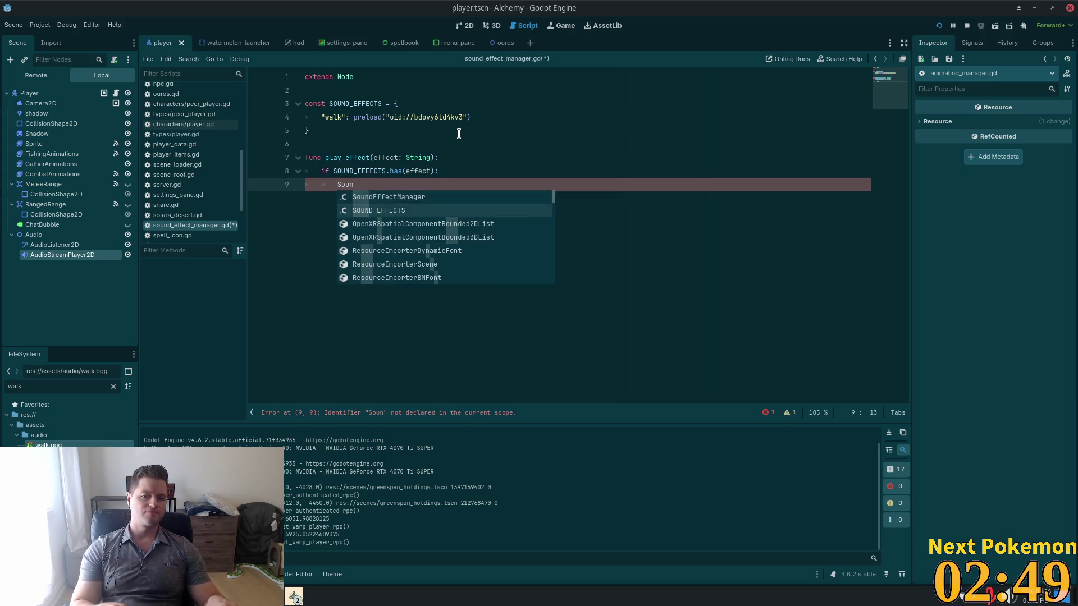
key(Return)
text(.)
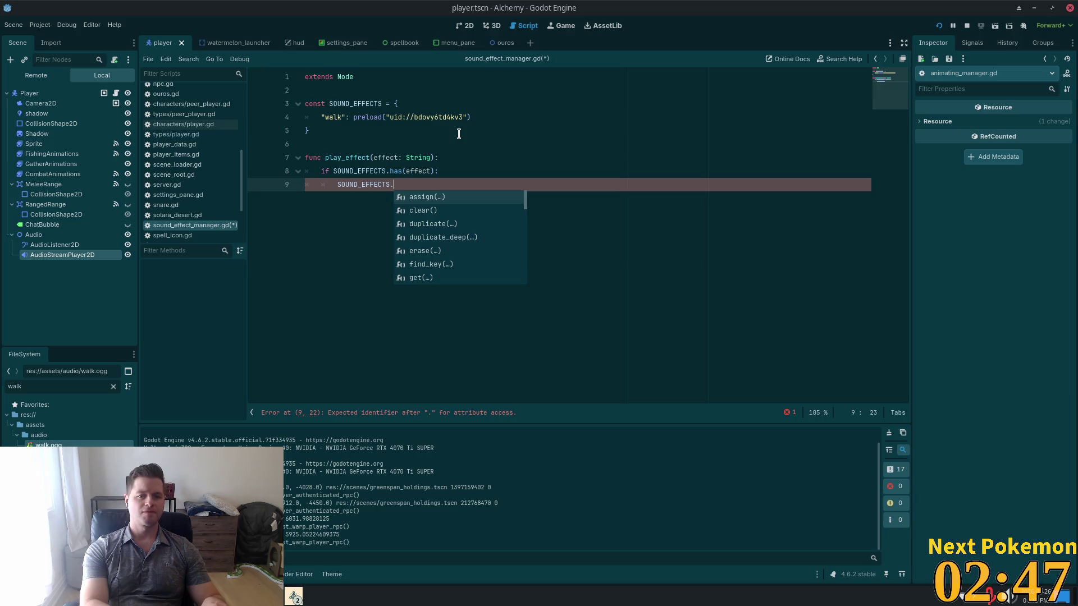
key(BackSpace)
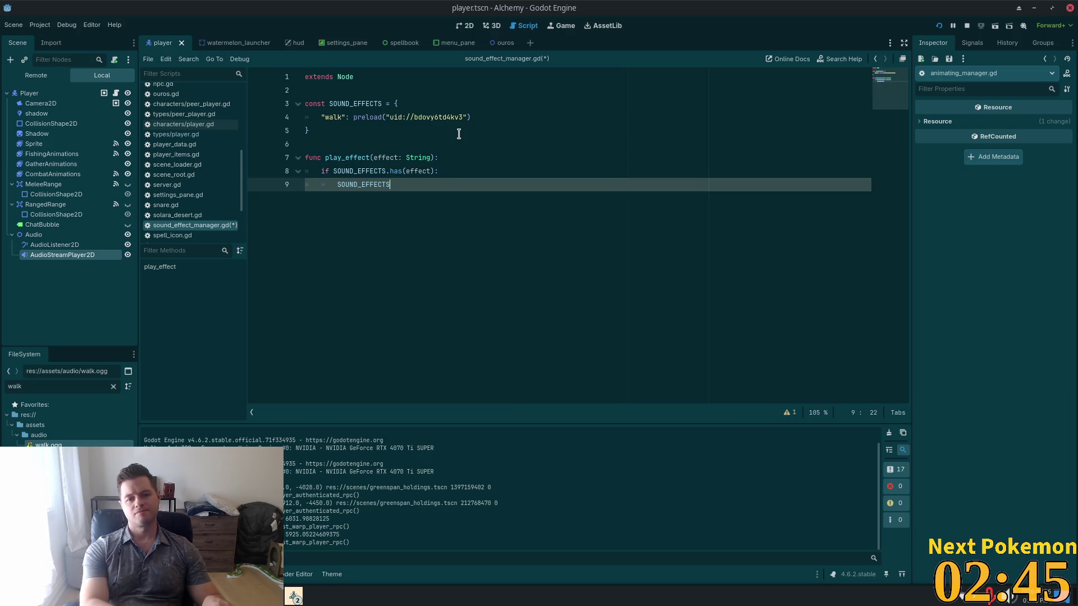
text([effect)
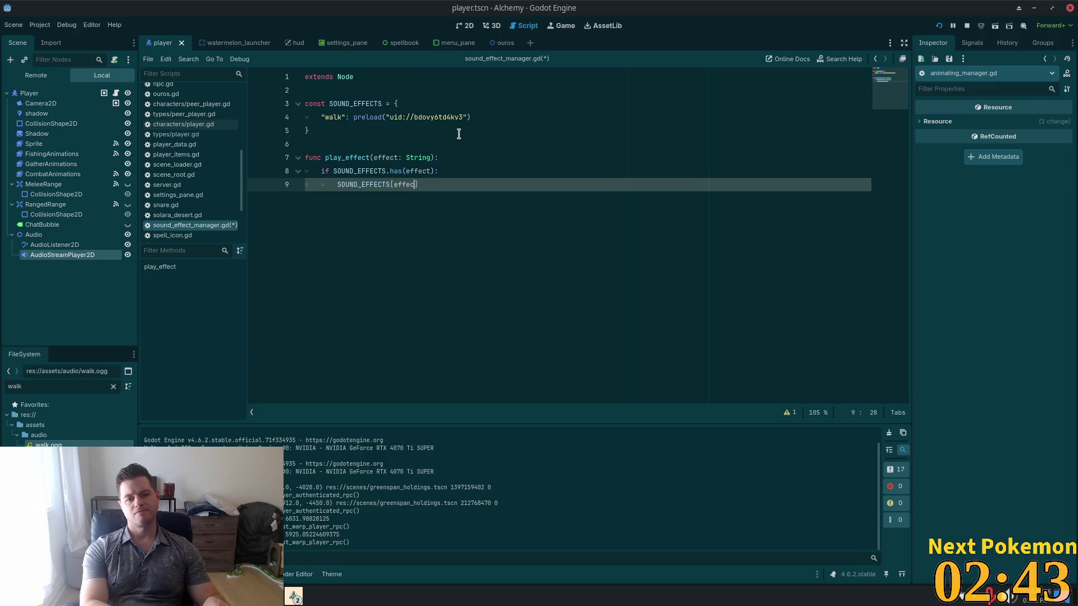
text(].pla)
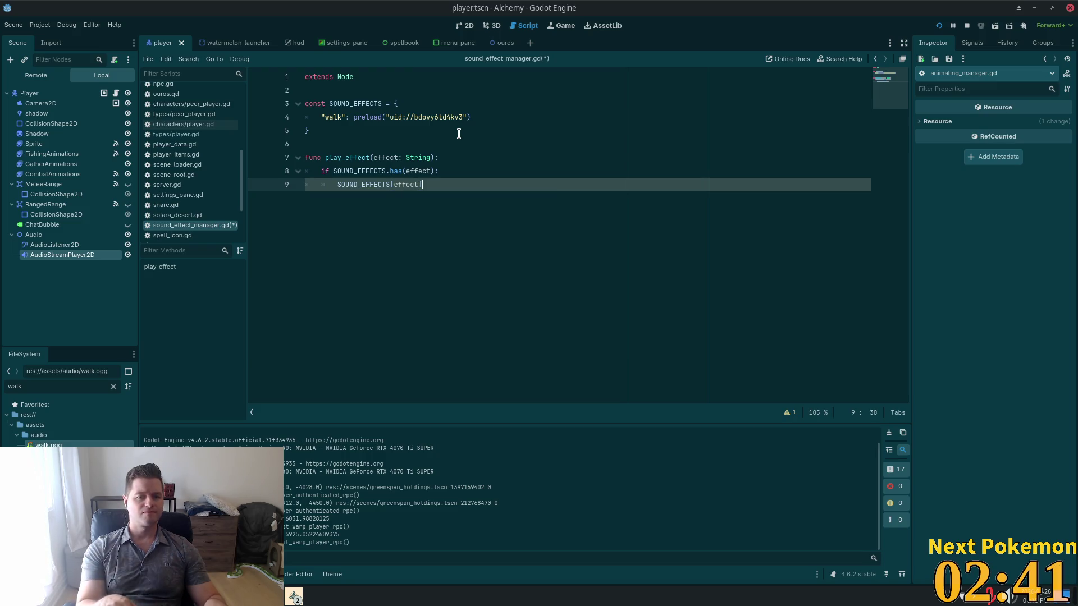
text(y()
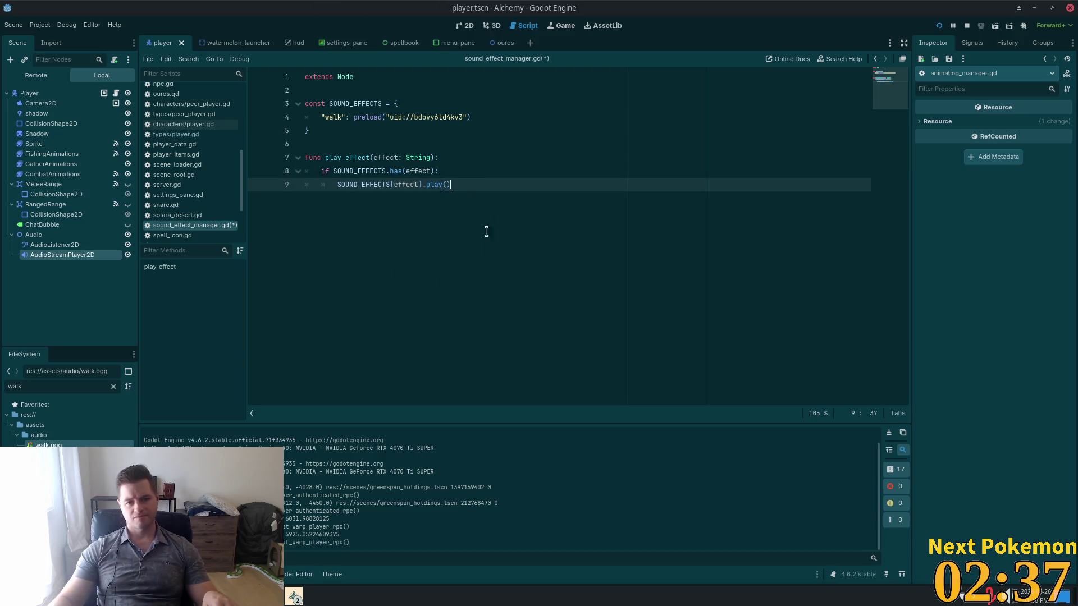
click(474, 168)
Save sound_effect_manager.gd and open a new line 11 after empty line 10, below play_effect.
key(ctrl+s)
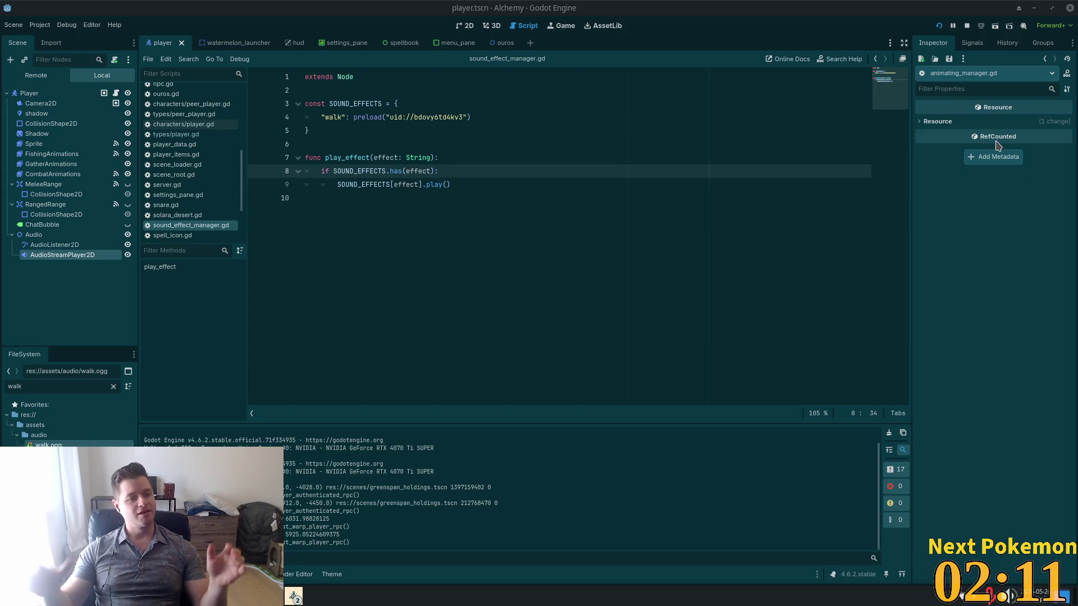
mouse_move(997, 145)
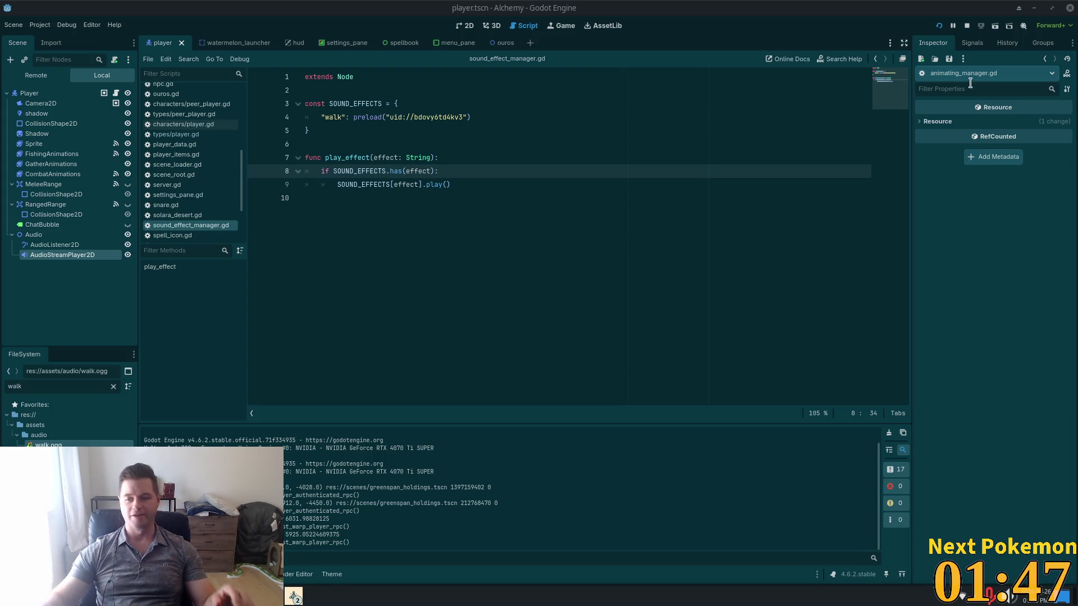
click(531, 196)
click(499, 176)
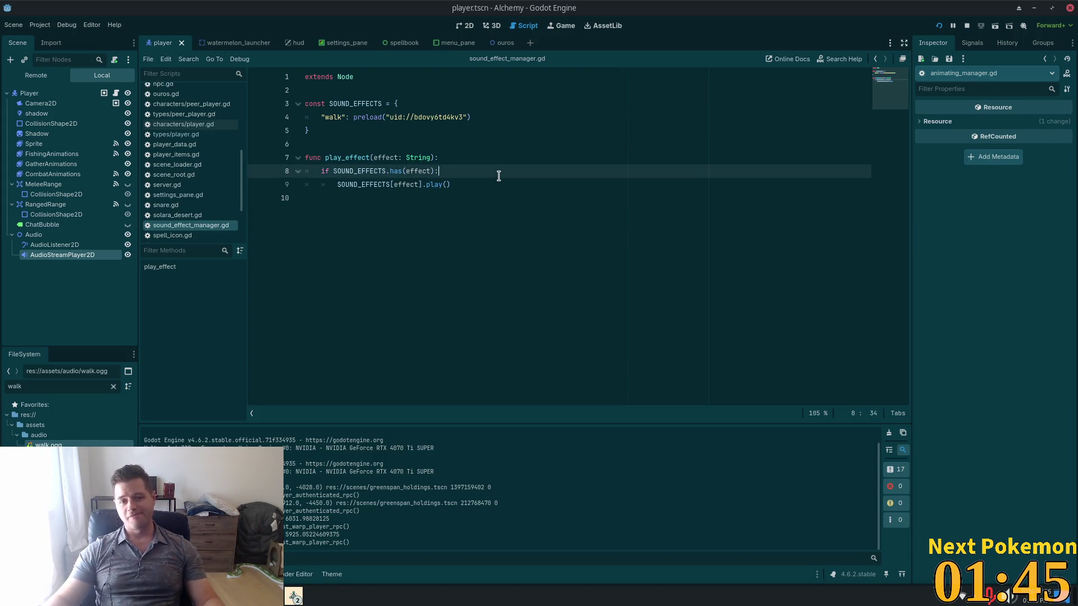
click(320, 219)
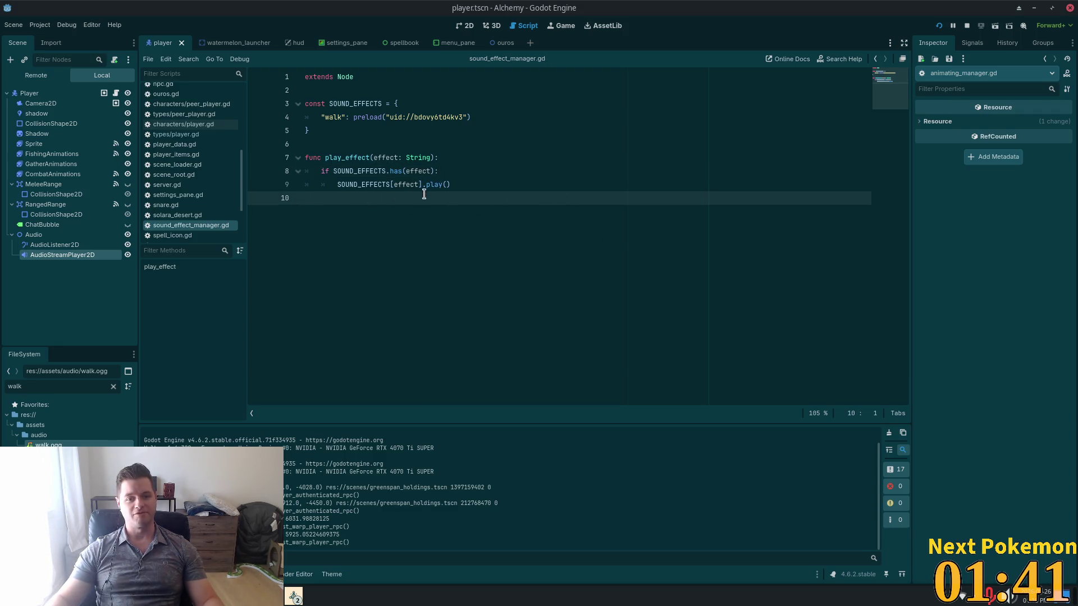
click(378, 171)
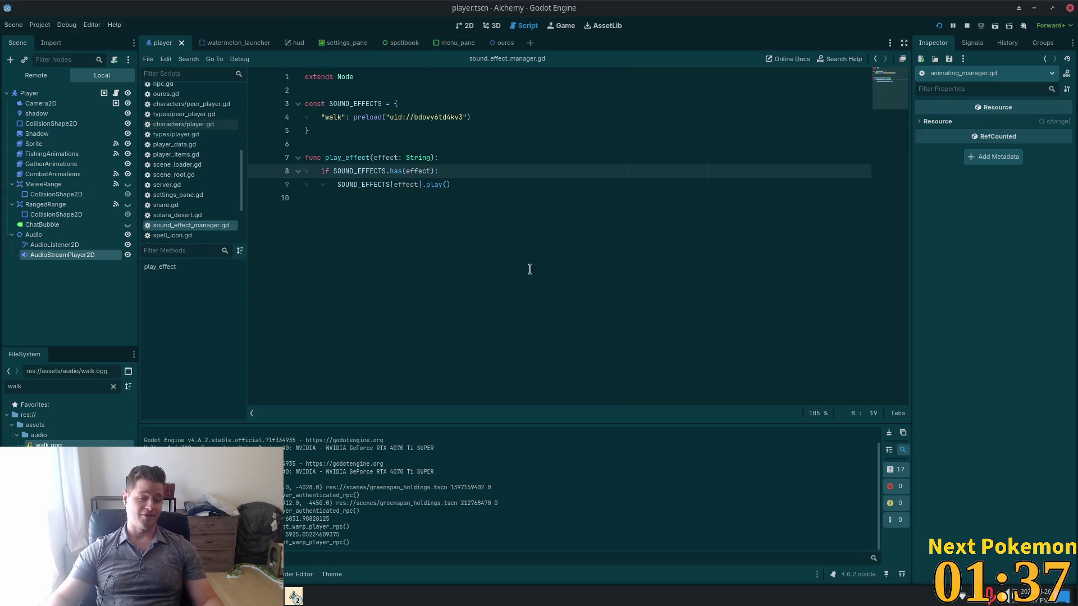
click(548, 219)
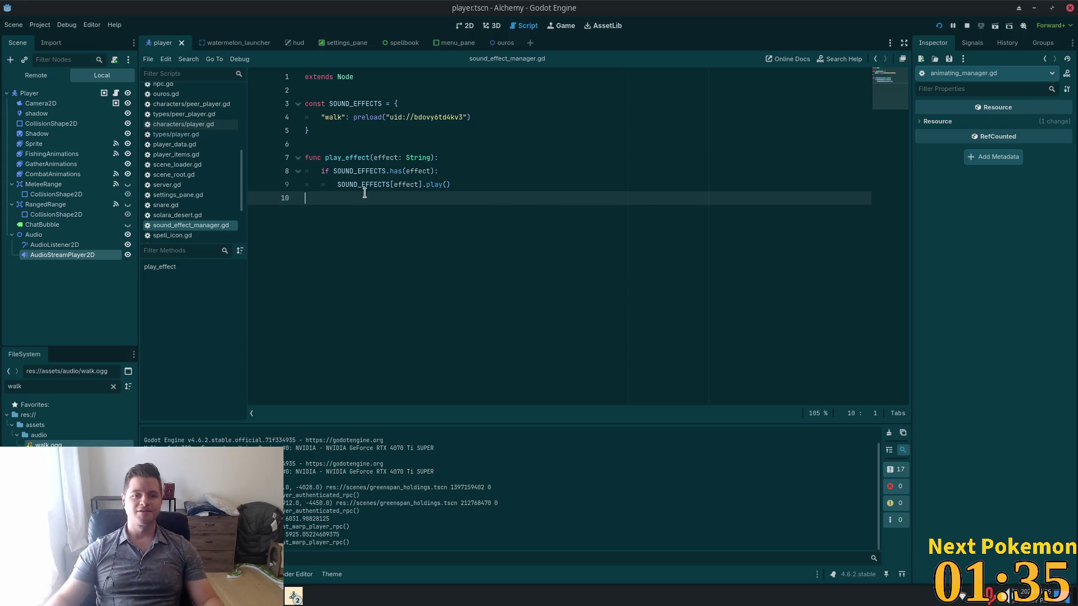
key(Return)
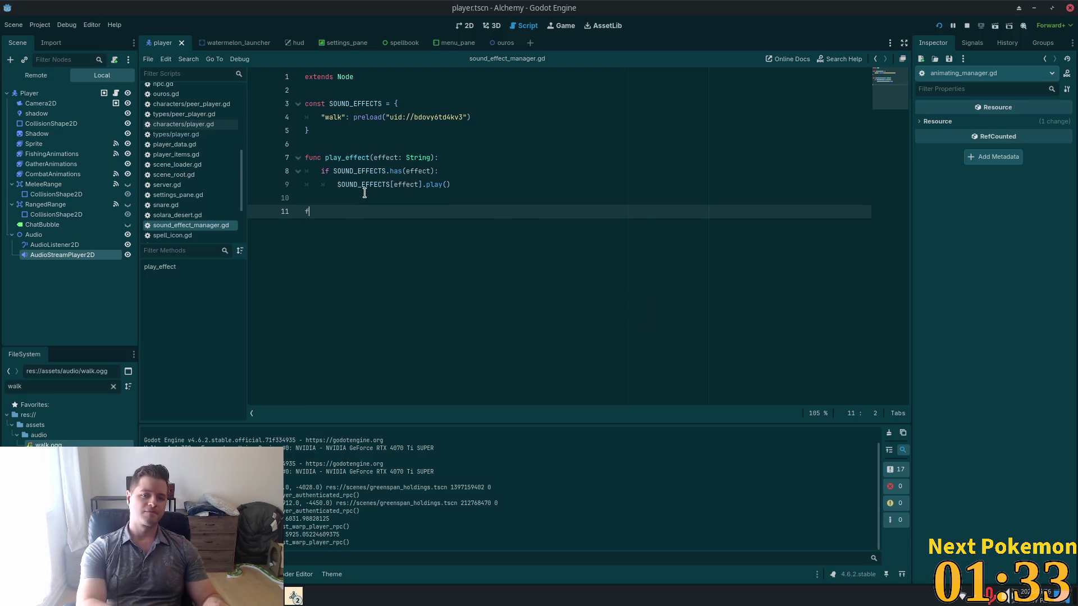
Type a bare 'func' on line 11 and look over the play_effect lines above it.
text(func)
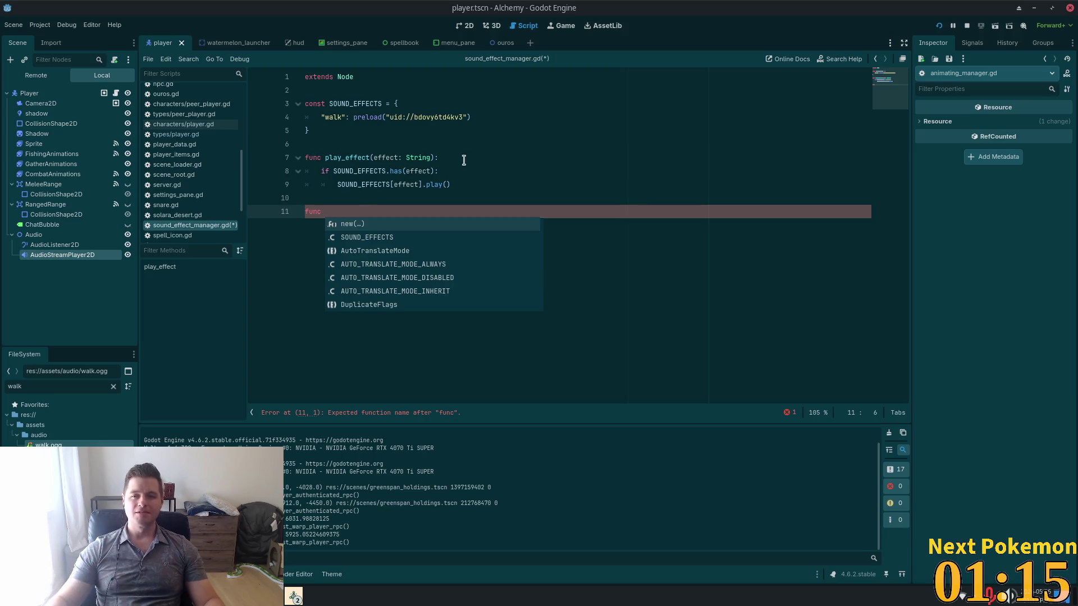
click(464, 159)
click(375, 184)
click(461, 190)
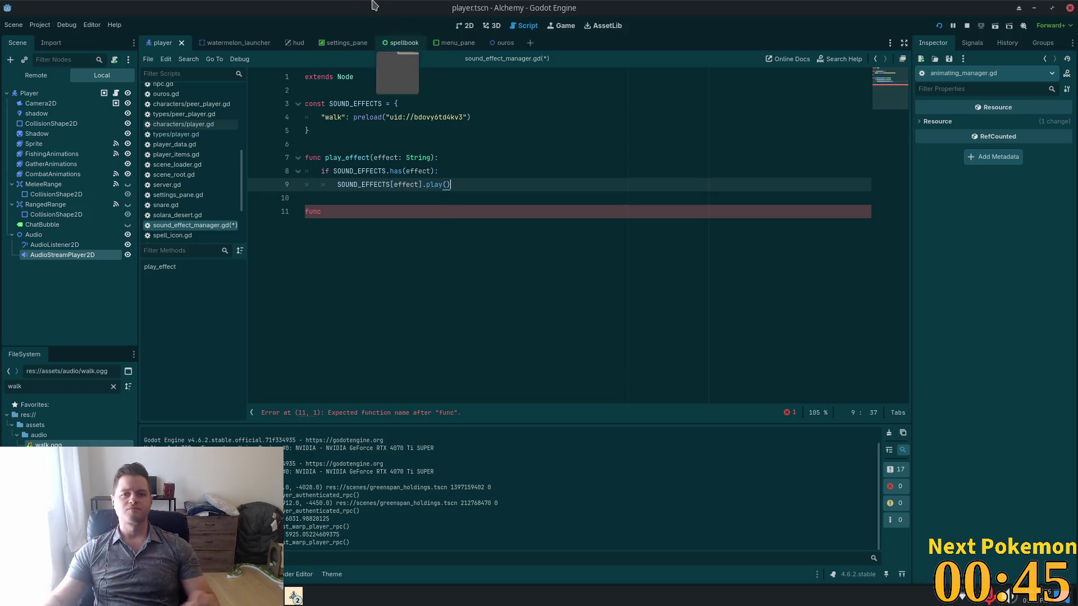
click(416, 146)
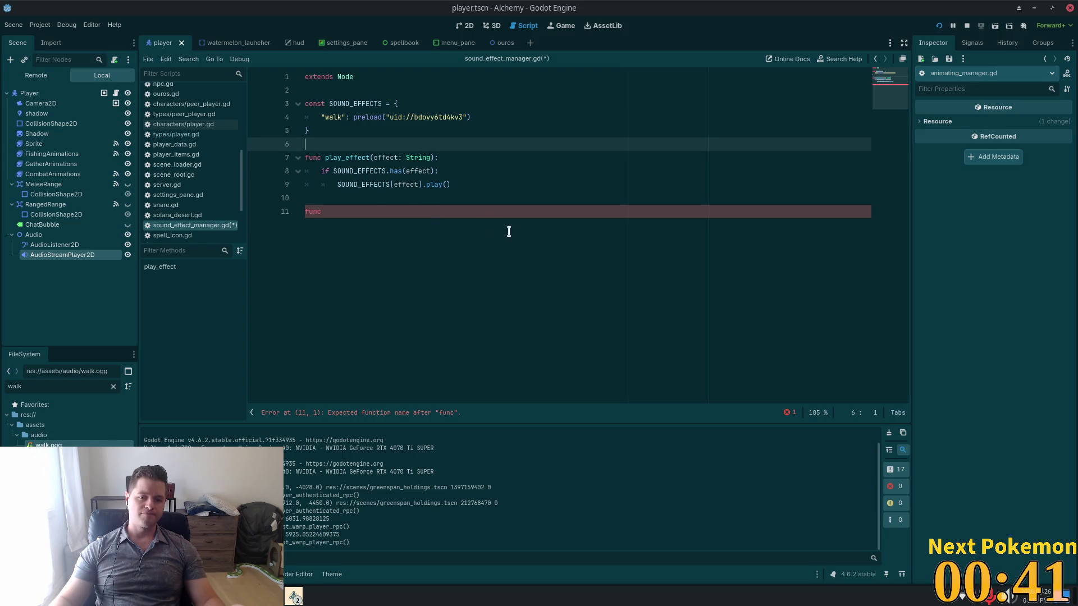
click(396, 199)
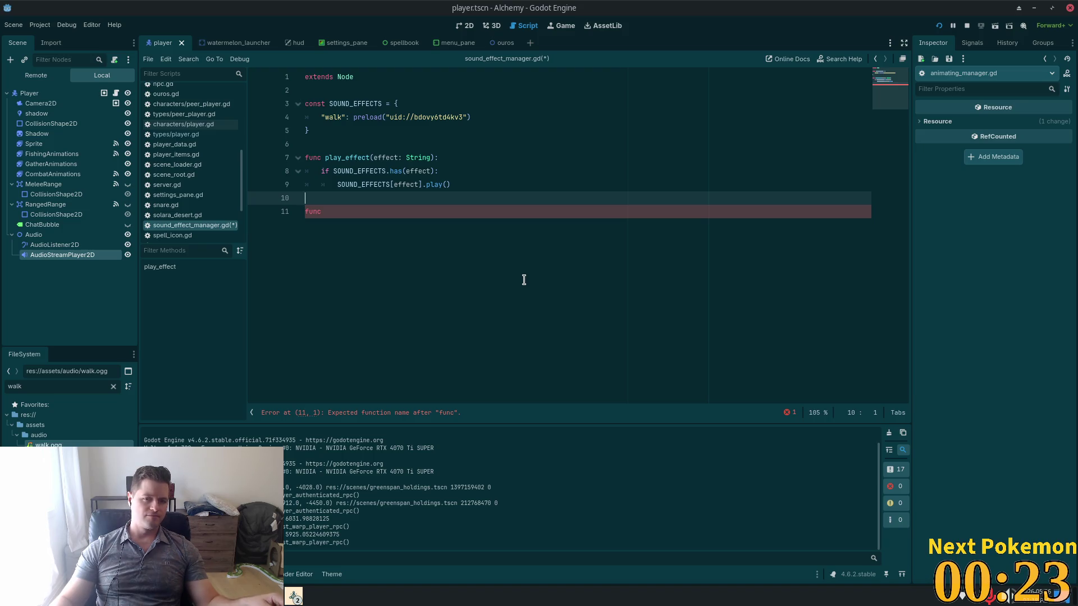
key(shift+Up)
key(shift+Up)
key(shift+Up)
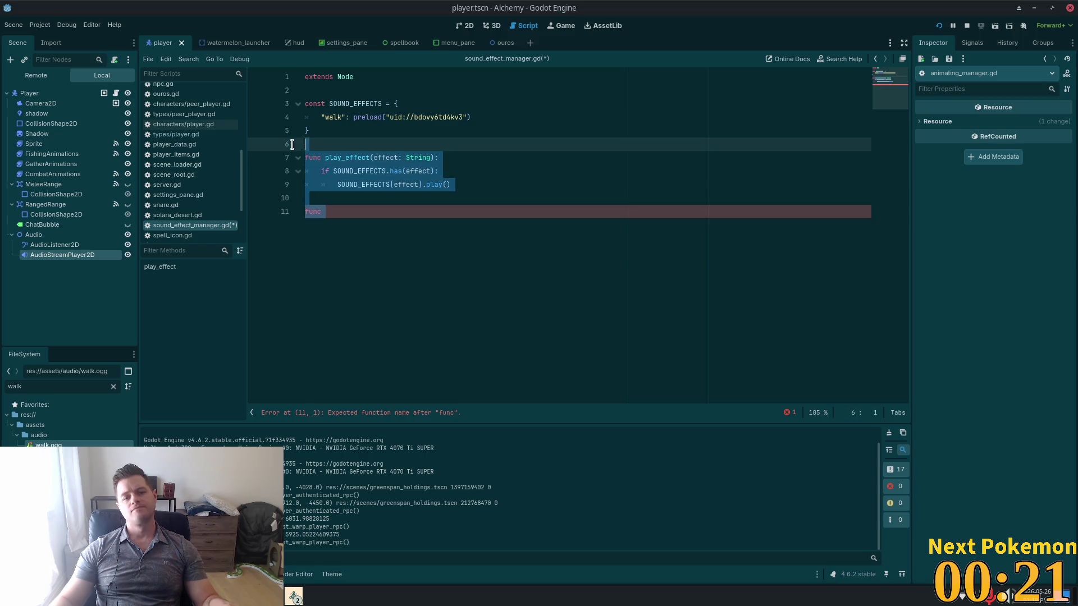
Make line 9 return SOUND_EFFECTS[effect] and rename play_effect to get_effect.
key(shift+Down)
key(shift+Down)
key(shift+Down)
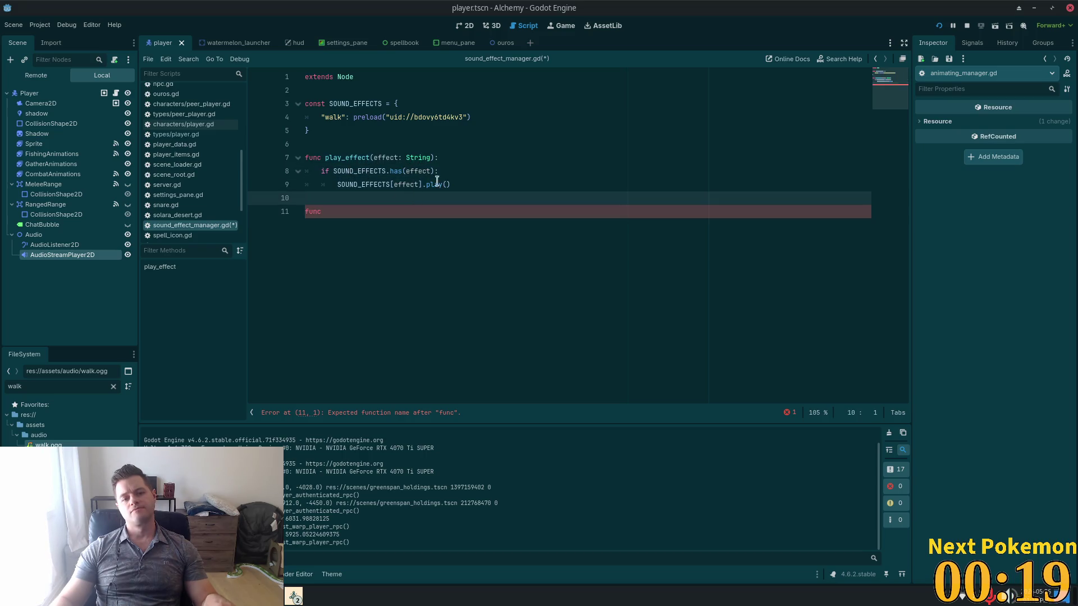
click(337, 184)
text(return)
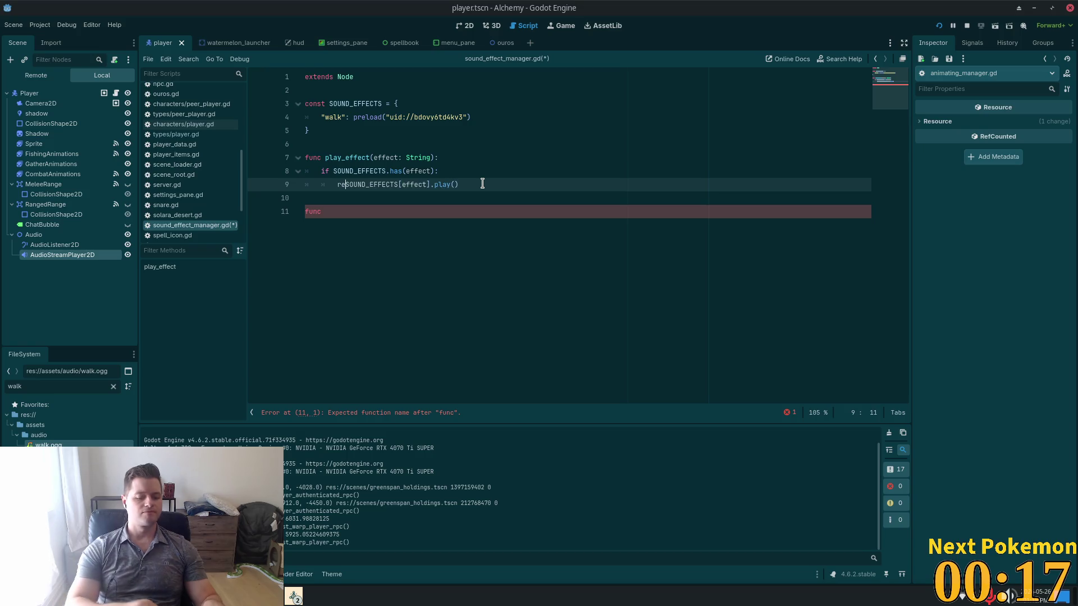
click(340, 158)
text(A)
key(ctrl+shift+Left)
text(get)
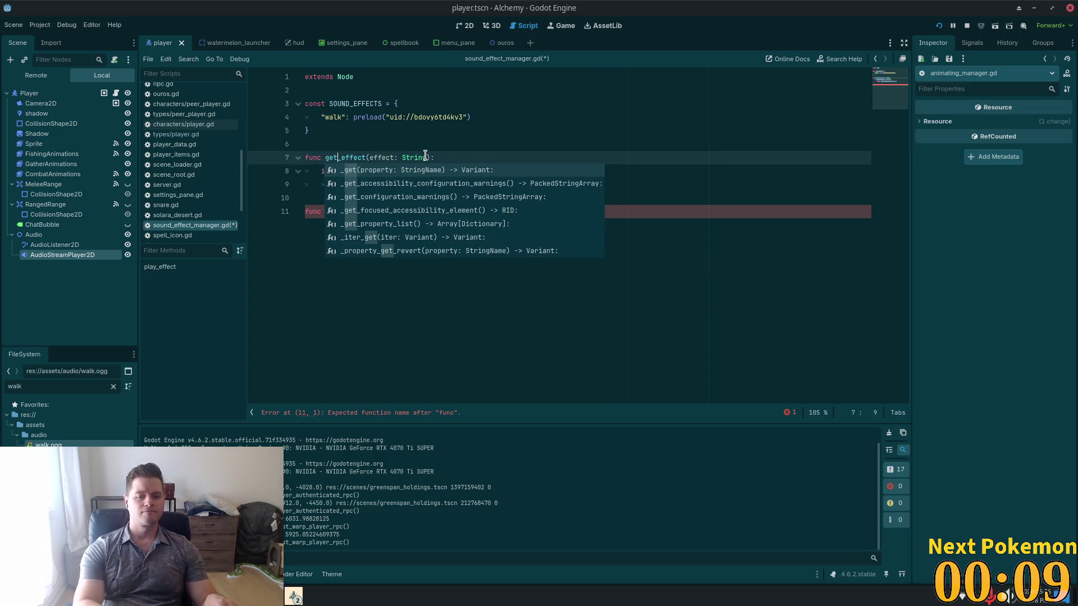
key(Escape)
Delete the stray func line and the .play() call, then switch to player.gd in Cursor.
click(354, 232)
click(311, 199)
key(BackSpace)
key(BackSpace)
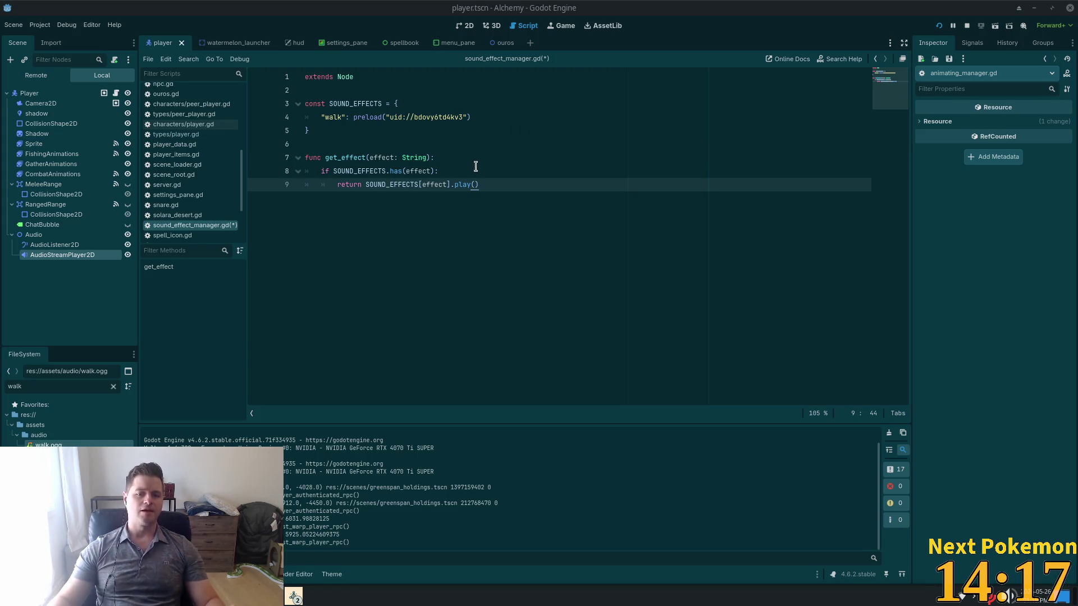
double_click(416, 171)
click(489, 187)
drag(489, 187, 453, 186)
key(BackSpace)
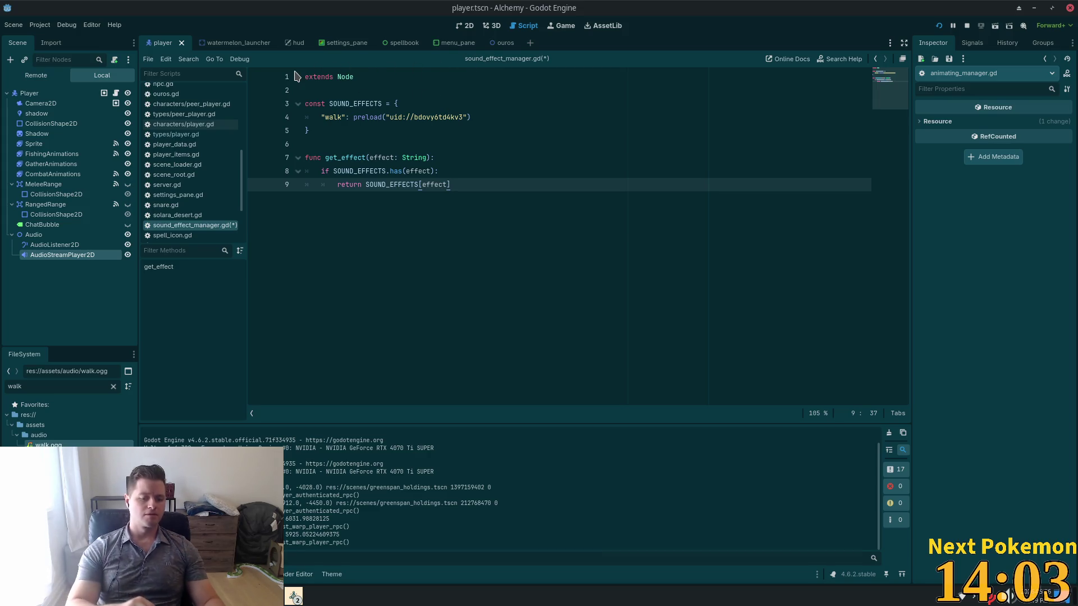
key(alt+Tab)
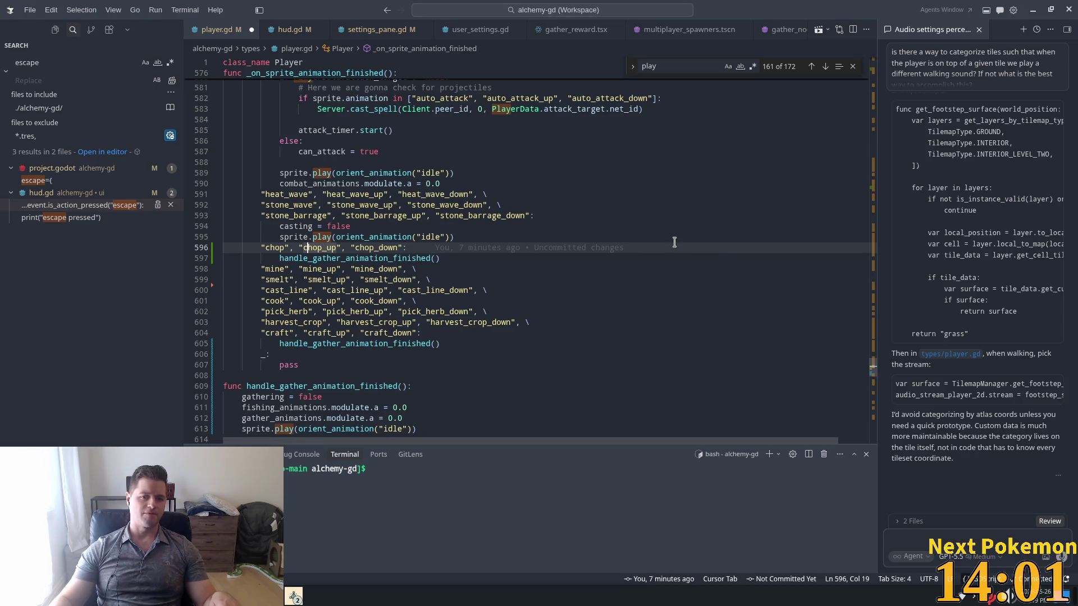